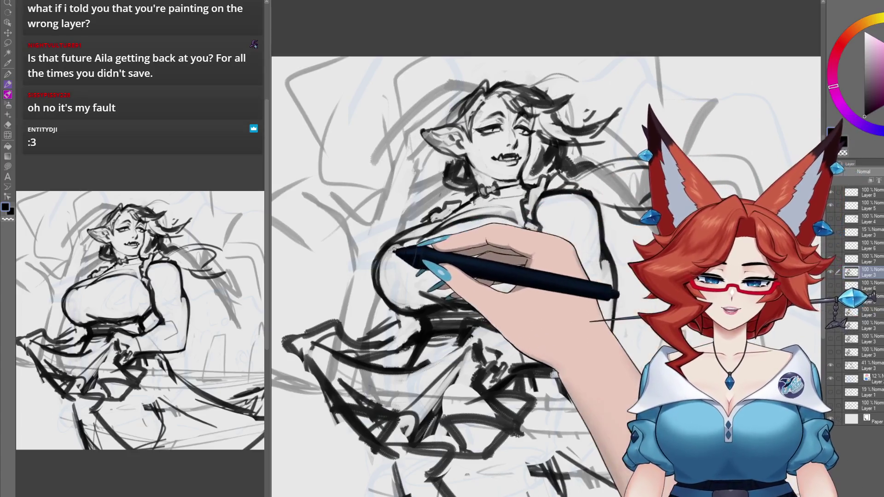
Trace the large figure's left chest outline with bold dark pen strokes over the gray rough.
drag(474, 288, 495, 303)
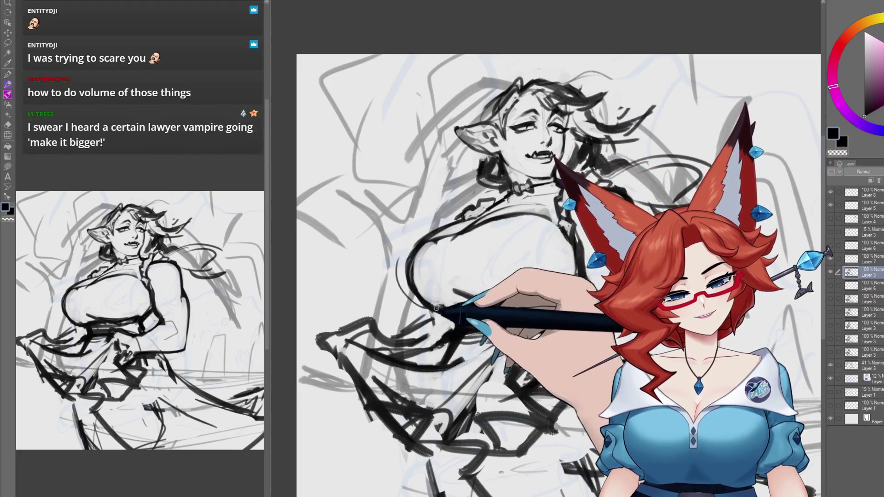
drag(407, 297, 428, 322)
drag(400, 277, 415, 317)
drag(414, 240, 403, 286)
drag(417, 235, 400, 276)
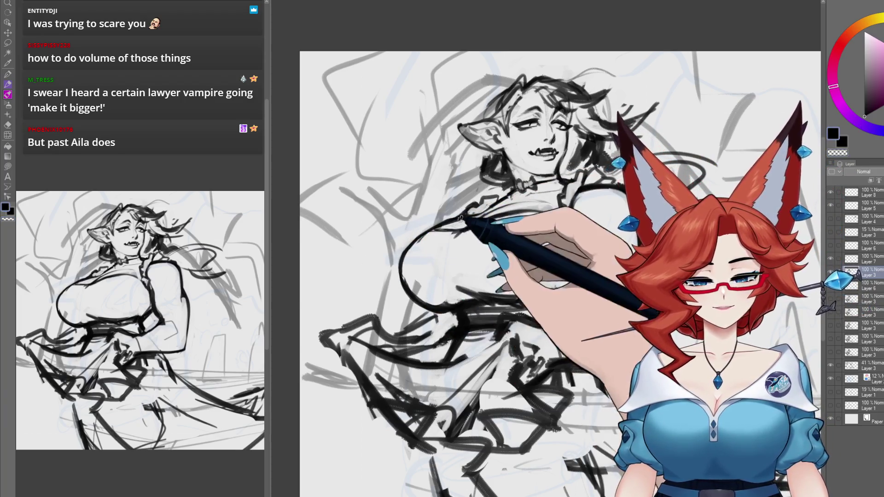
scroll(546, 273, up, 2)
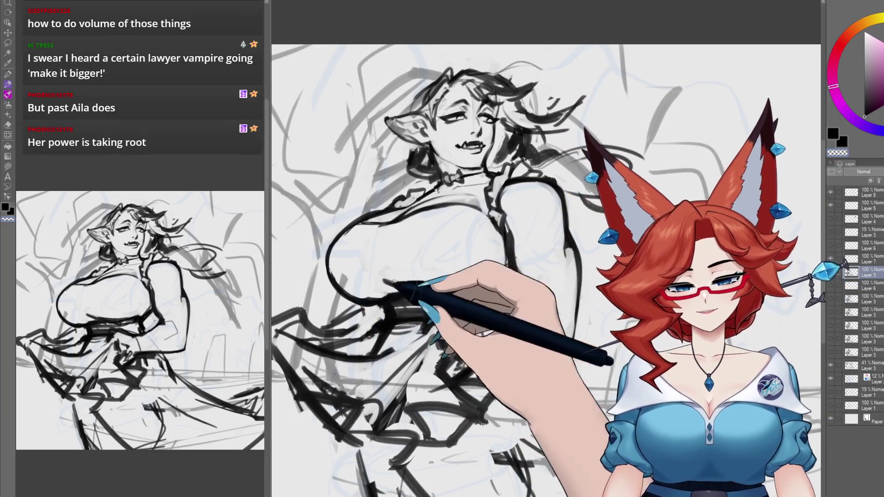
mouse_move(580, 286)
mouse_down()
mouse_move(615, 278)
mouse_move(587, 305)
mouse_up()
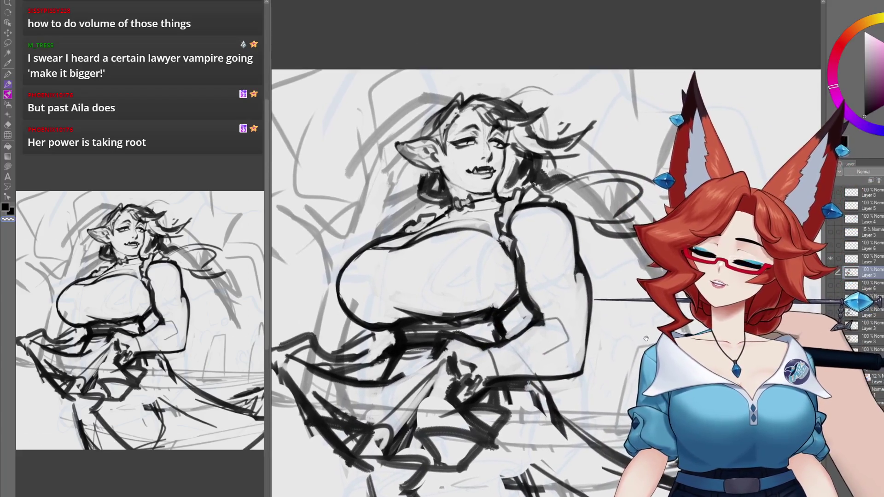
drag(645, 338, 642, 357)
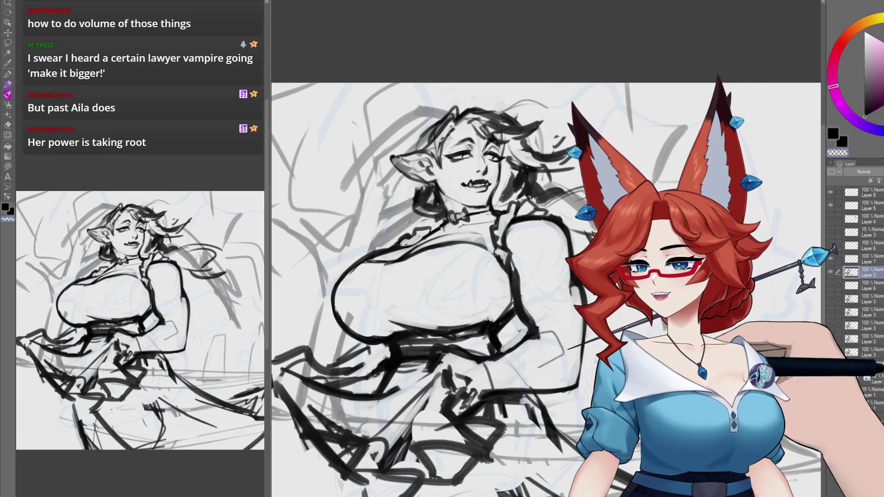
Ink heavy dark strokes across the large figure's chest, bent arm and skirt folds.
mouse_move(529, 266)
mouse_down()
mouse_move(489, 312)
mouse_move(529, 251)
mouse_up()
drag(482, 246, 616, 250)
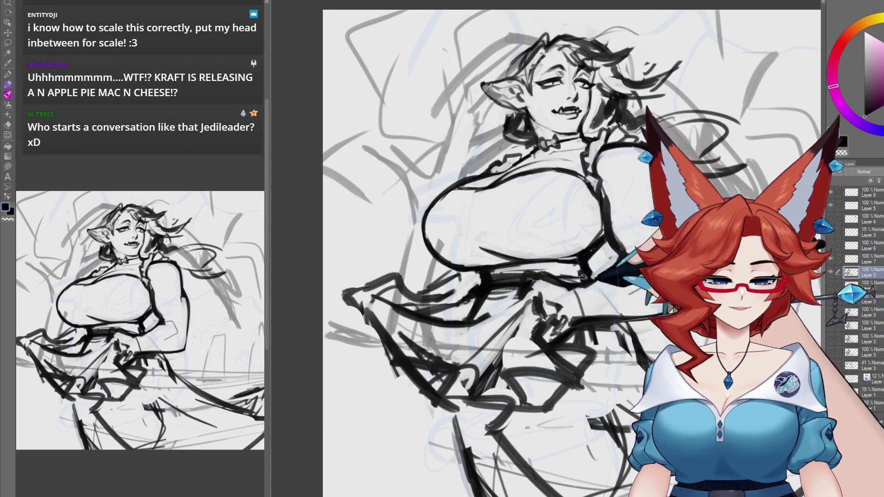
drag(519, 281, 469, 318)
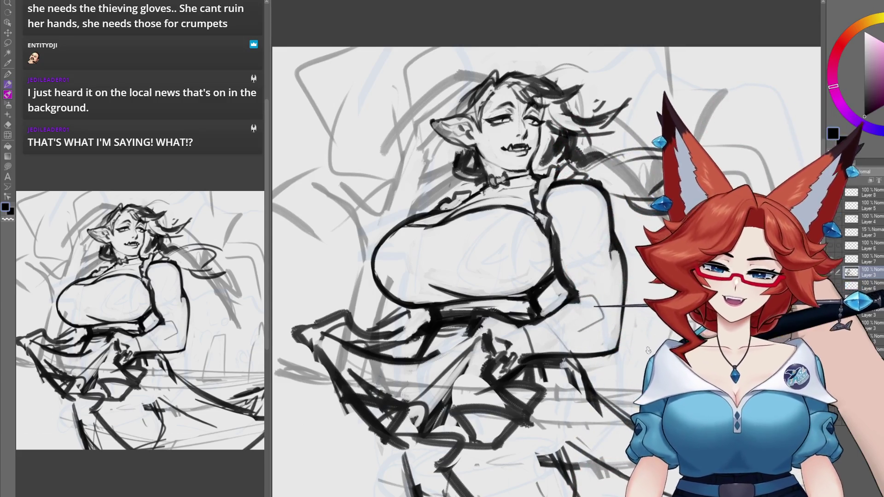
Transform the large figure's line layer, dragging it left to free space on the right.
scroll(571, 371, down, 5)
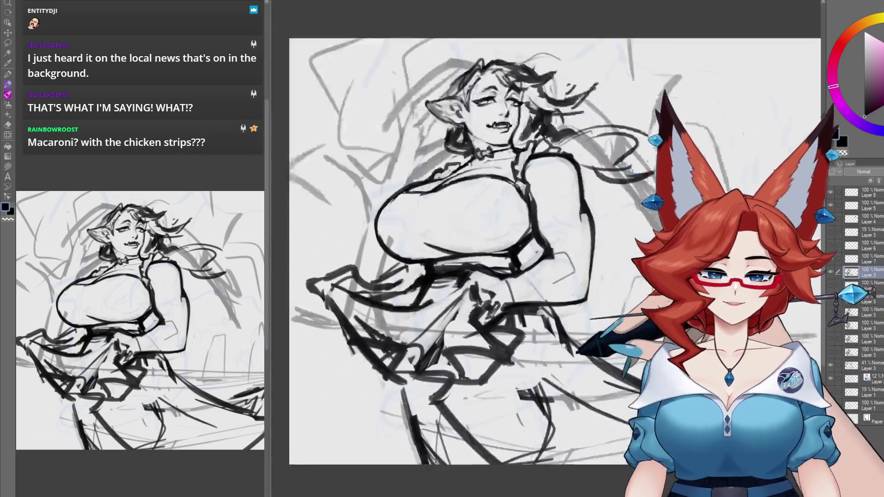
scroll(571, 371, up, 1)
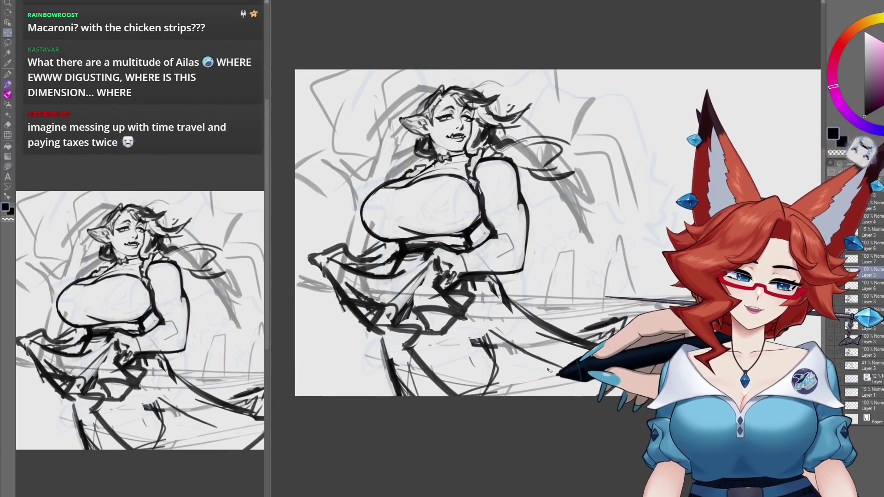
drag(627, 344, 605, 367)
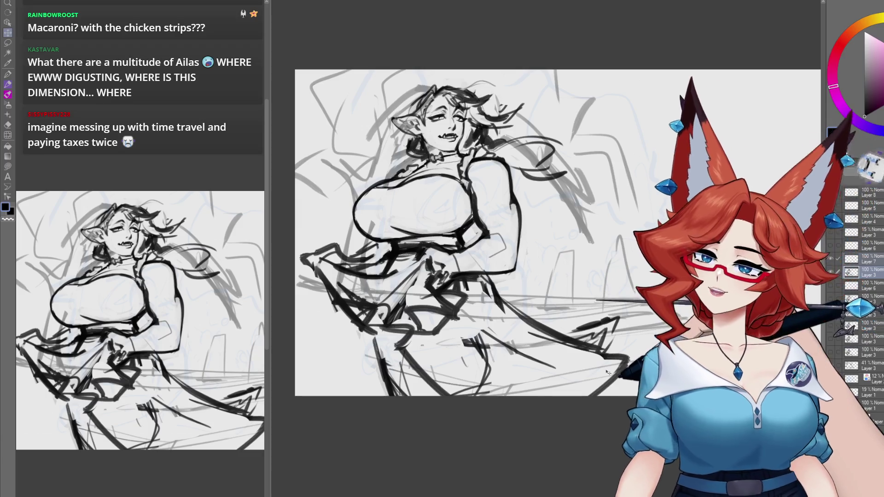
scroll(609, 365, up, 5)
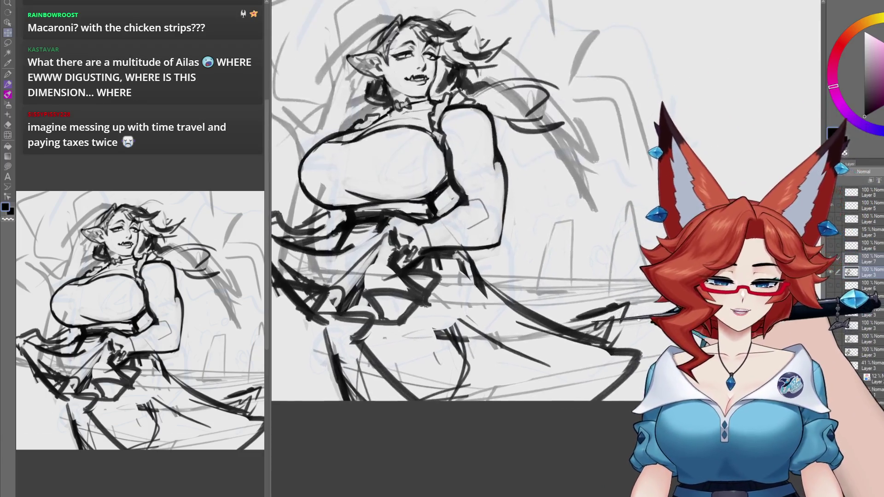
scroll(593, 352, down, 2)
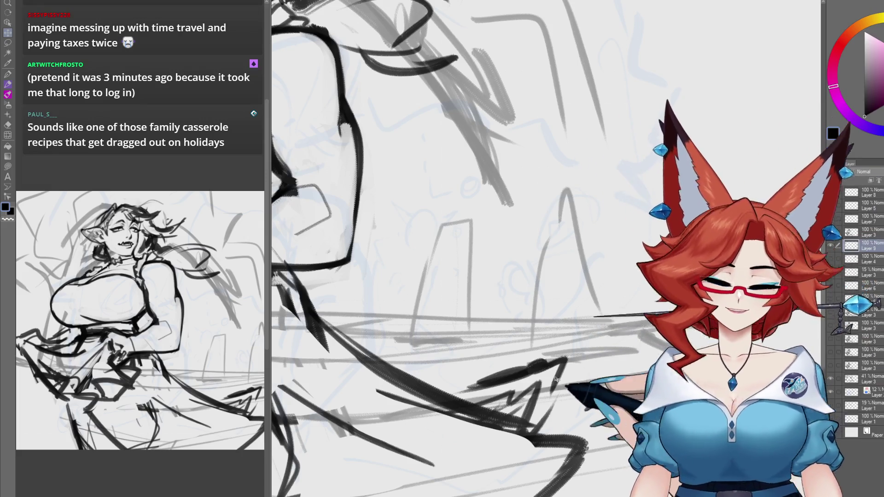
Zoom and pan to frame the lower-right background beside the figure's arm.
mouse_move(537, 343)
mouse_down()
mouse_move(581, 354)
mouse_move(603, 331)
mouse_up()
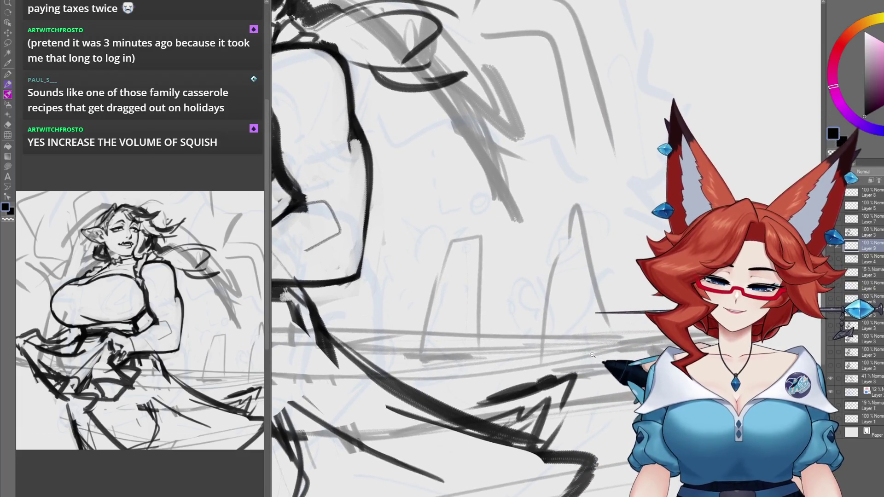
scroll(608, 319, down, 2)
scroll(608, 320, down, 2)
scroll(598, 332, up, 2)
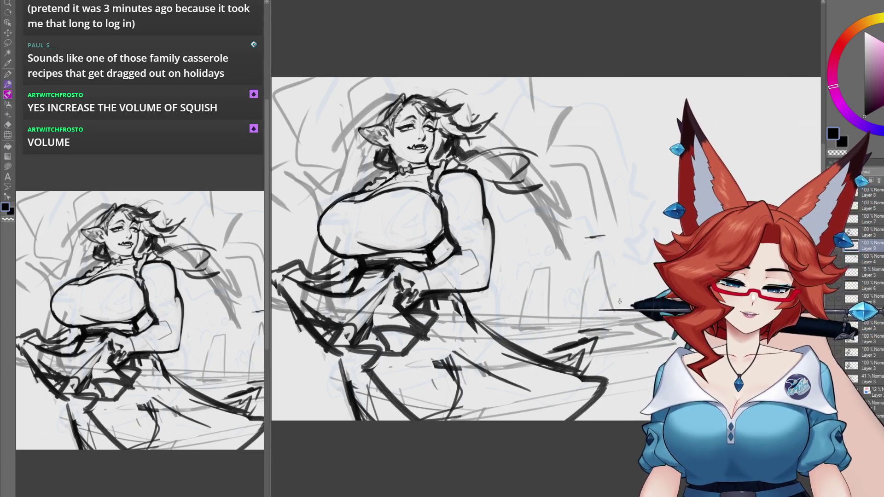
drag(619, 301, 551, 298)
scroll(520, 293, up, 2)
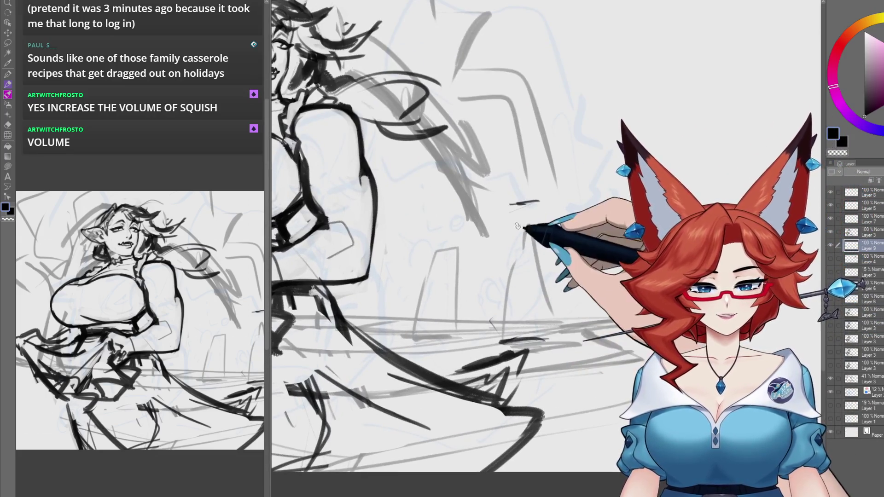
scroll(502, 336, up, 1)
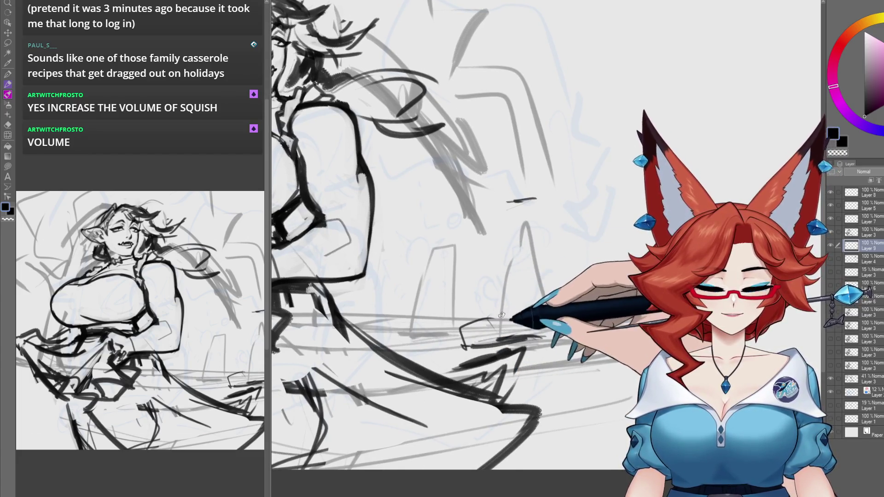
scroll(536, 327, up, 1)
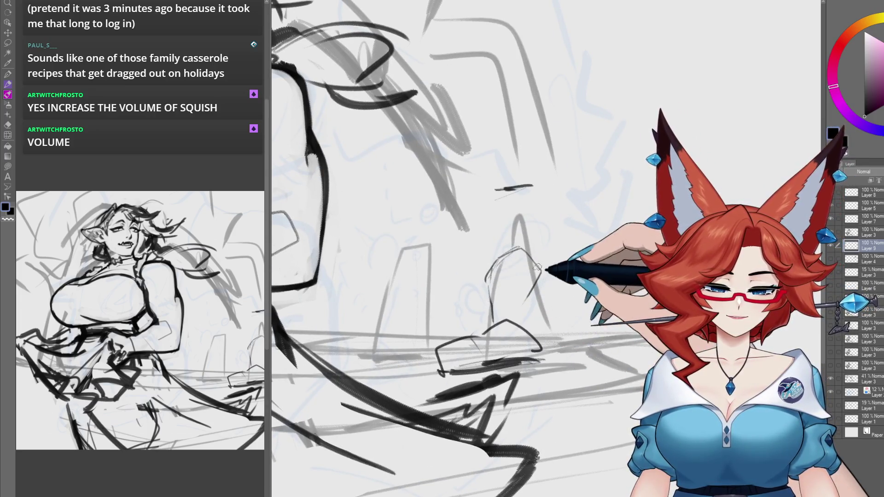
Pencil a small shoe outline on the ground line right of the figure.
mouse_move(486, 323)
mouse_down()
mouse_move(424, 375)
mouse_move(430, 365)
mouse_move(515, 363)
mouse_up()
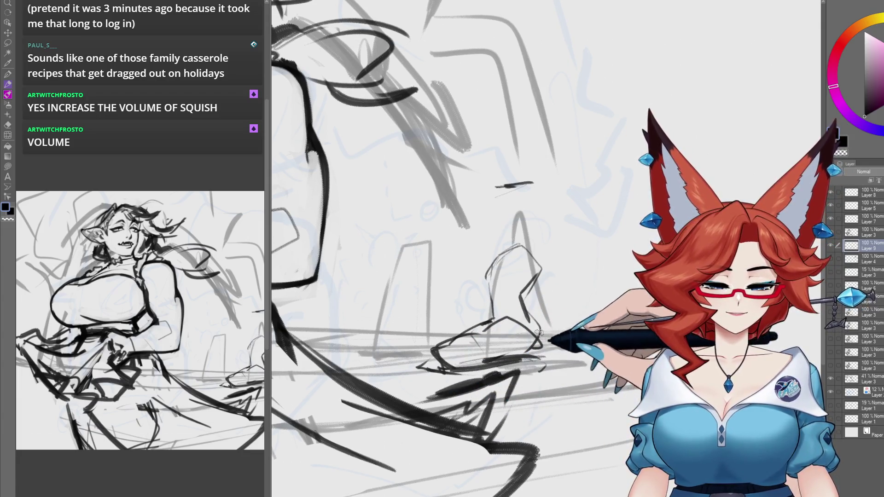
scroll(506, 336, up, 1)
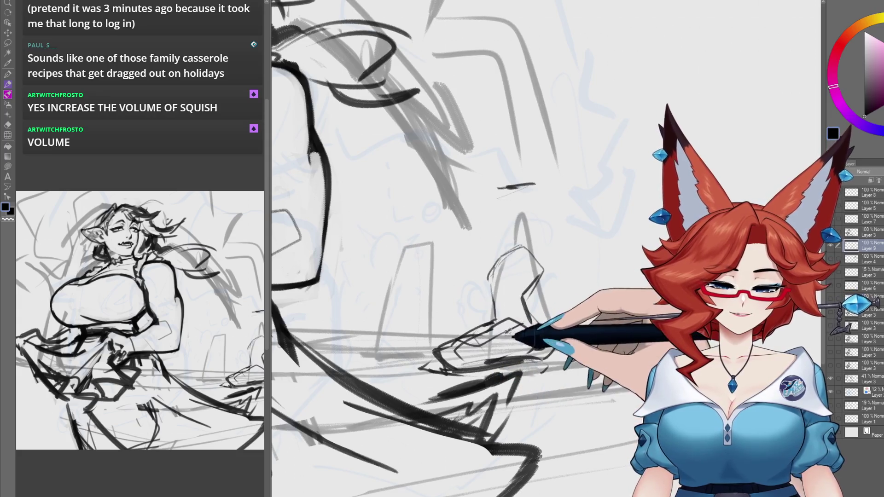
scroll(508, 330, up, 2)
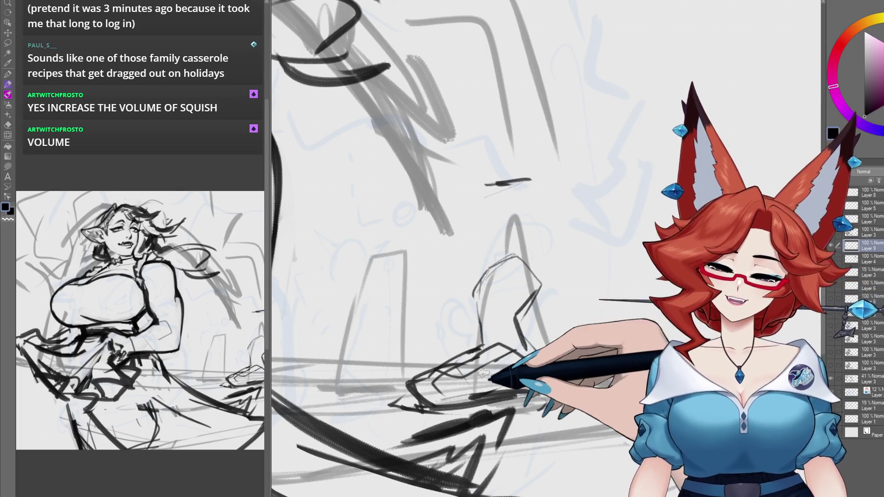
scroll(483, 374, down, 5)
scroll(544, 408, up, 2)
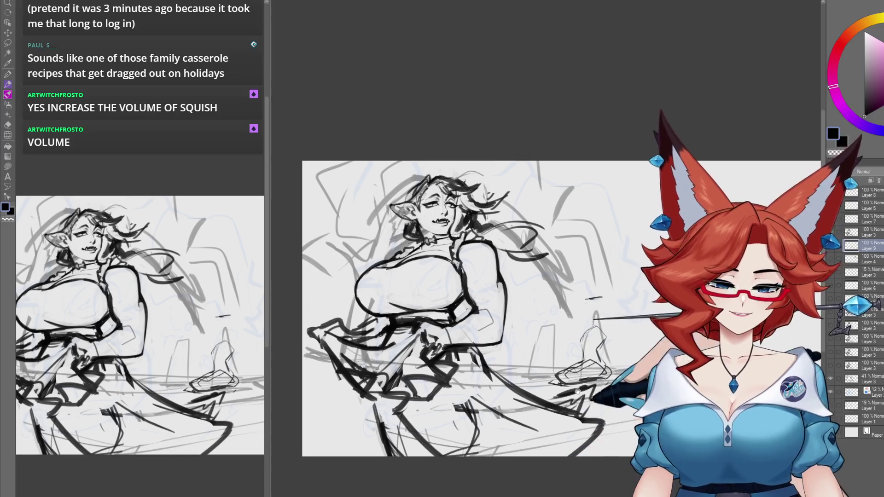
scroll(577, 391, up, 5)
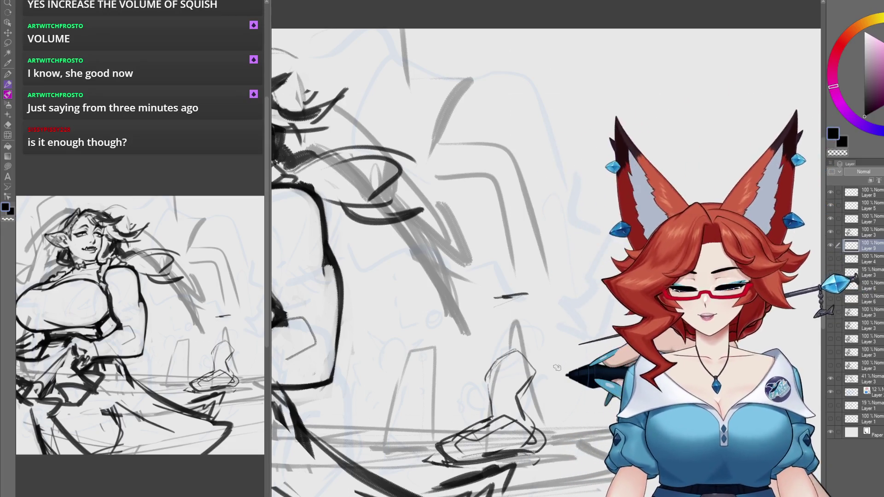
scroll(557, 367, down, 3)
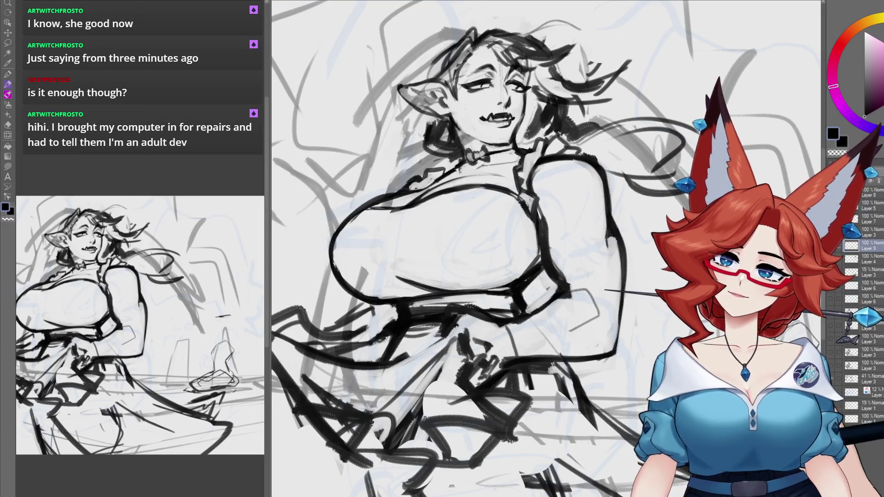
scroll(522, 352, up, 5)
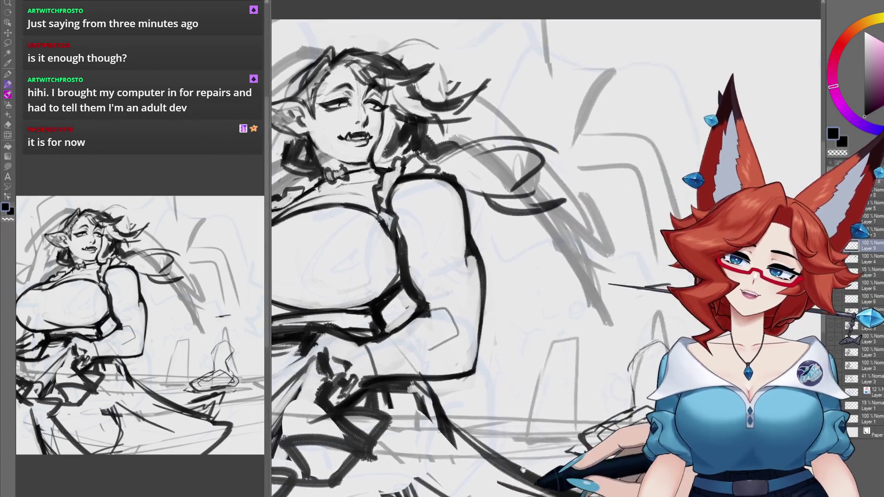
scroll(522, 353, up, 2)
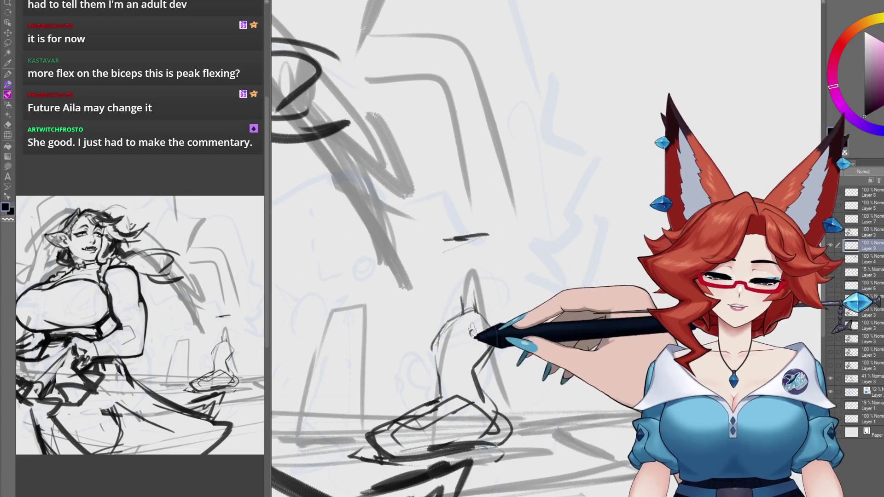
Retrace the small horned figure's head curve with dark strokes, darkening its left side.
mouse_move(468, 290)
mouse_down()
mouse_move(458, 266)
mouse_move(459, 299)
mouse_move(450, 247)
mouse_move(471, 299)
mouse_up()
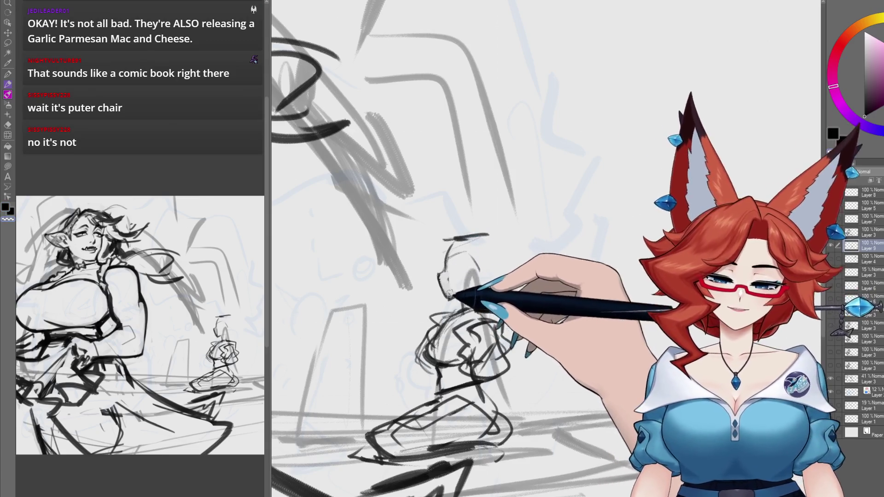
scroll(450, 272, up, 1)
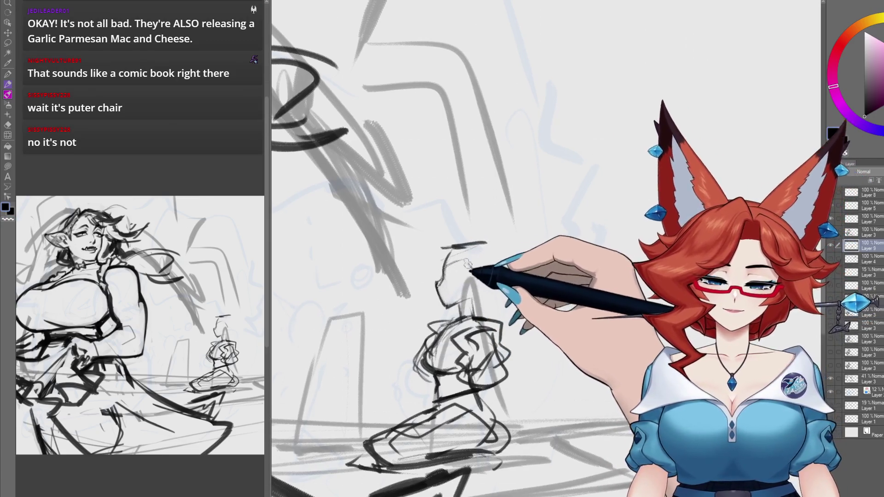
drag(447, 246, 461, 203)
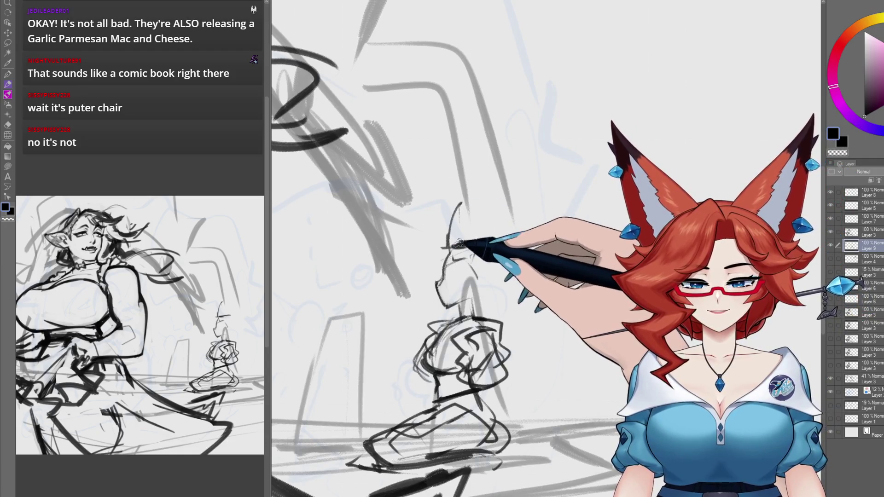
drag(445, 246, 459, 206)
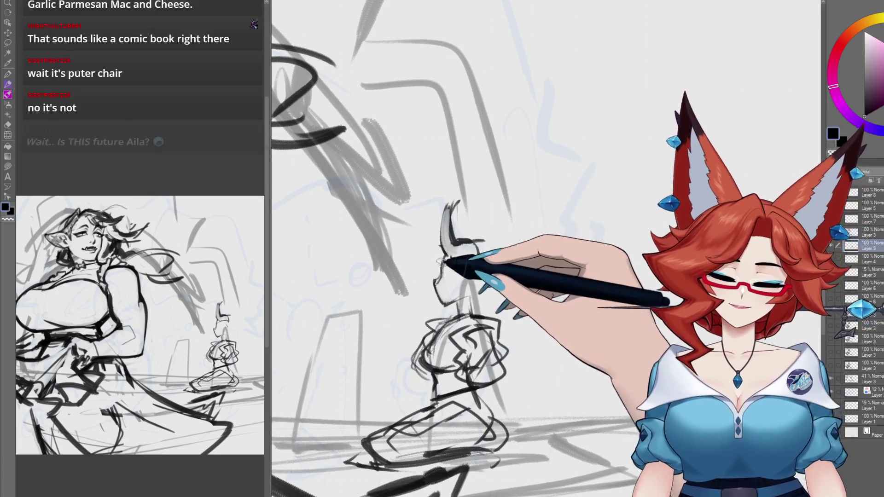
drag(443, 245, 438, 269)
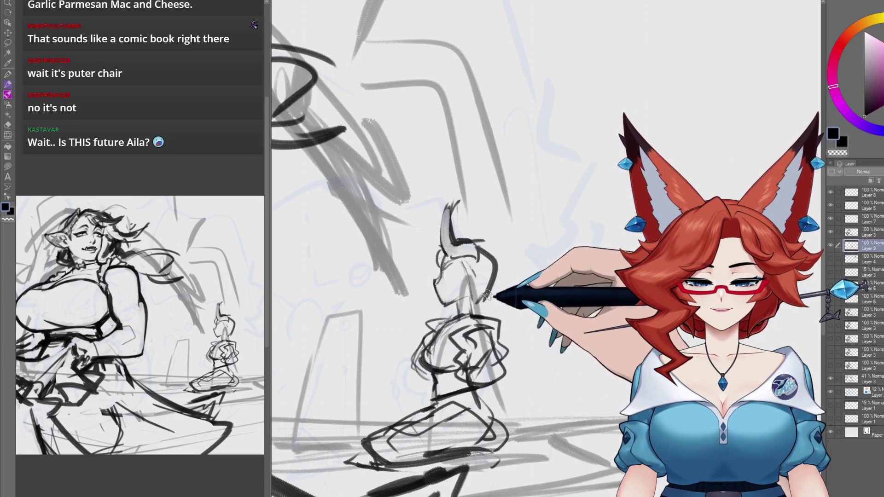
Draw the small figure's right side down to the foot and review it at several zooms.
drag(491, 300, 537, 408)
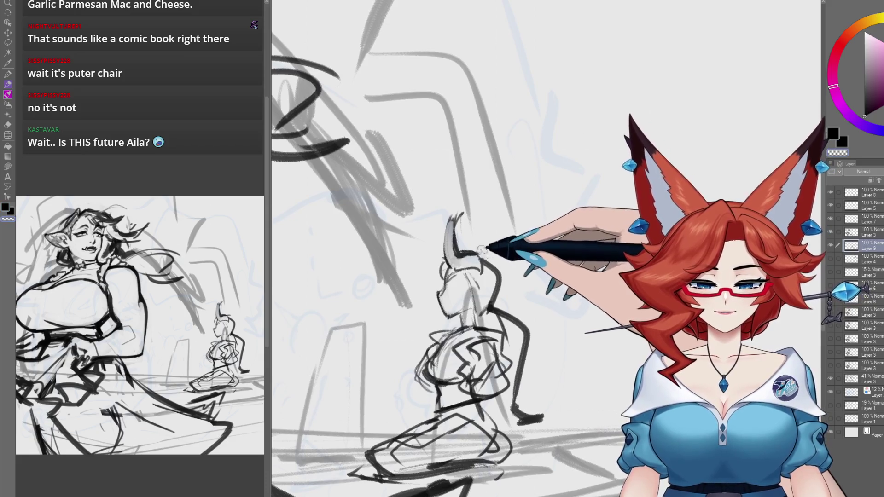
scroll(532, 334, up, 3)
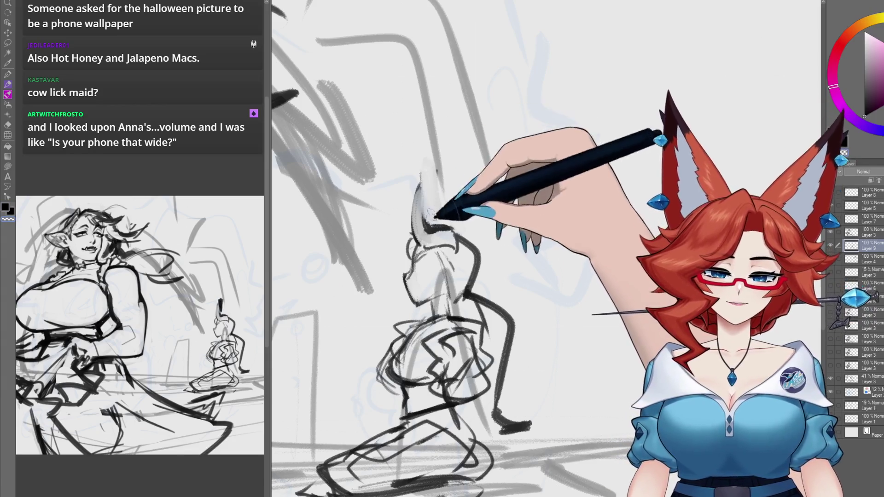
scroll(408, 231, up, 5)
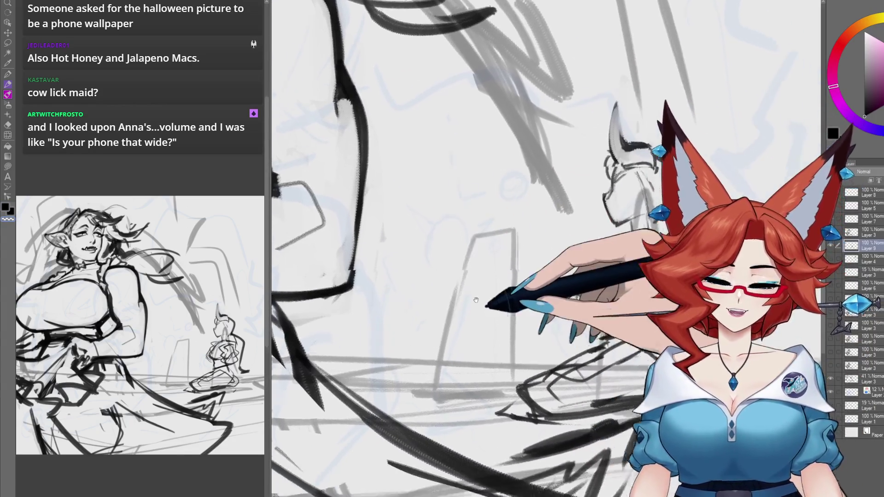
drag(442, 258, 455, 285)
scroll(452, 297, down, 5)
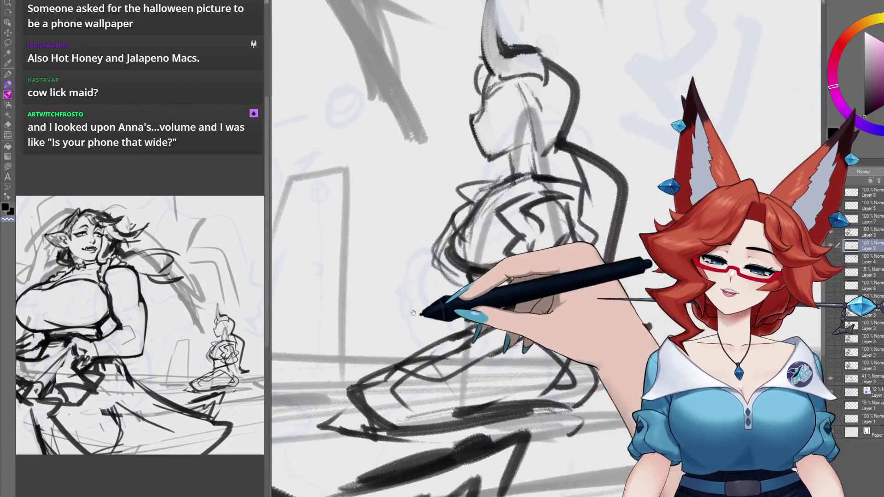
scroll(482, 293, up, 4)
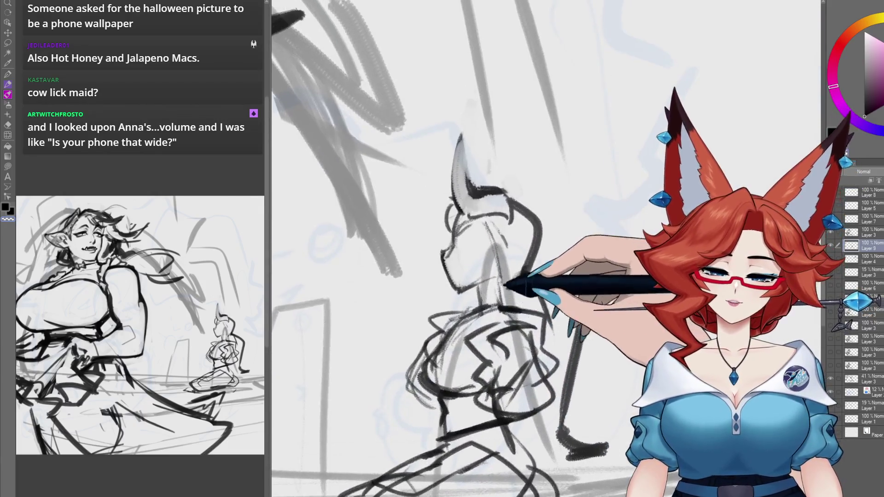
scroll(465, 233, up, 1)
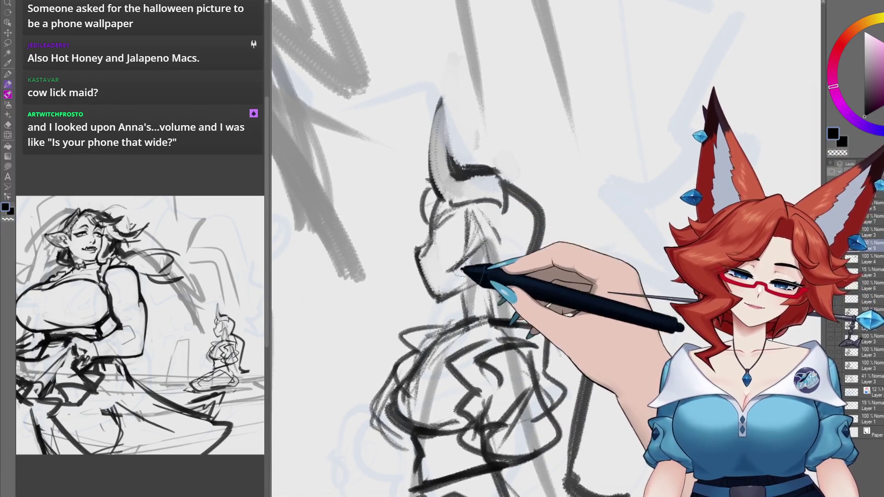
drag(461, 245, 476, 239)
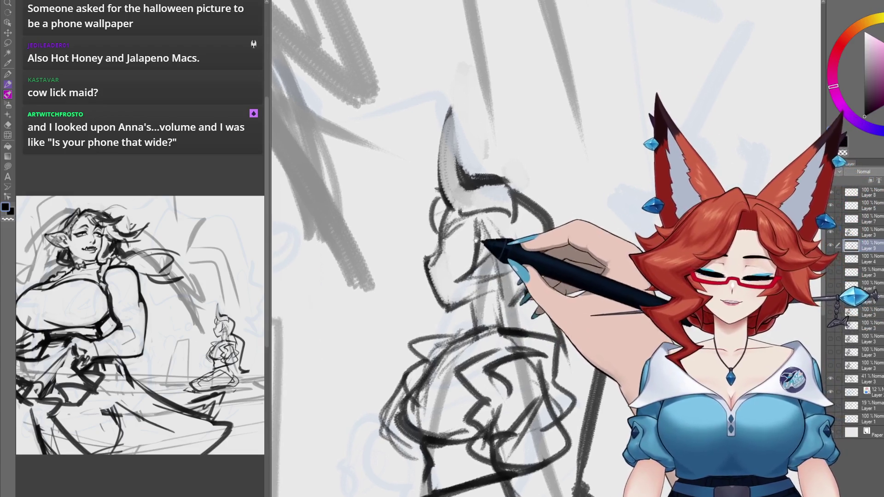
scroll(437, 223, down, 5)
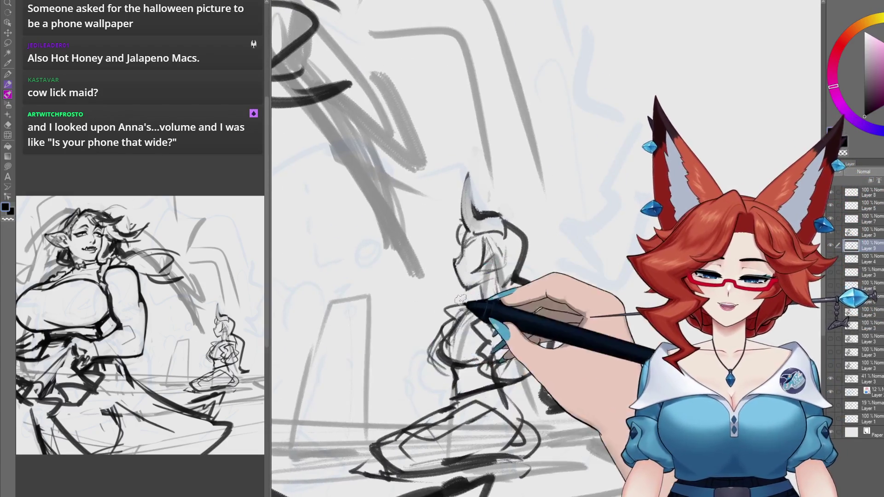
scroll(571, 316, down, 5)
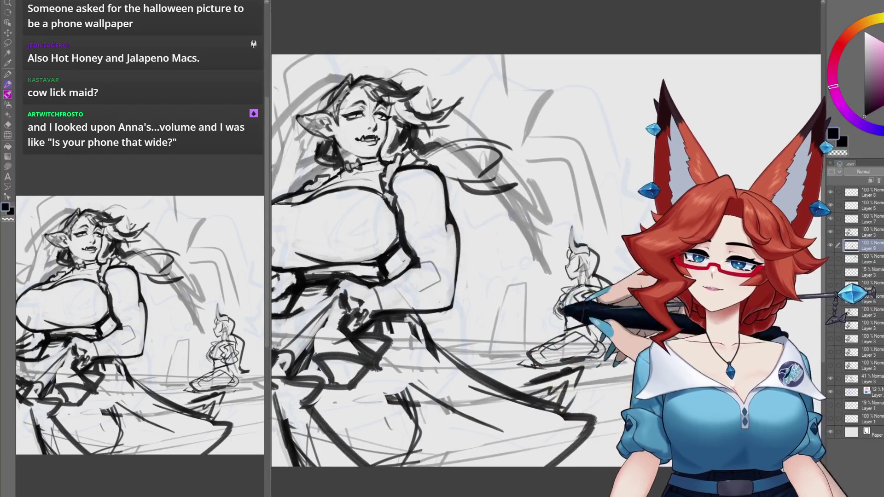
scroll(616, 341, up, 2)
scroll(616, 341, up, 4)
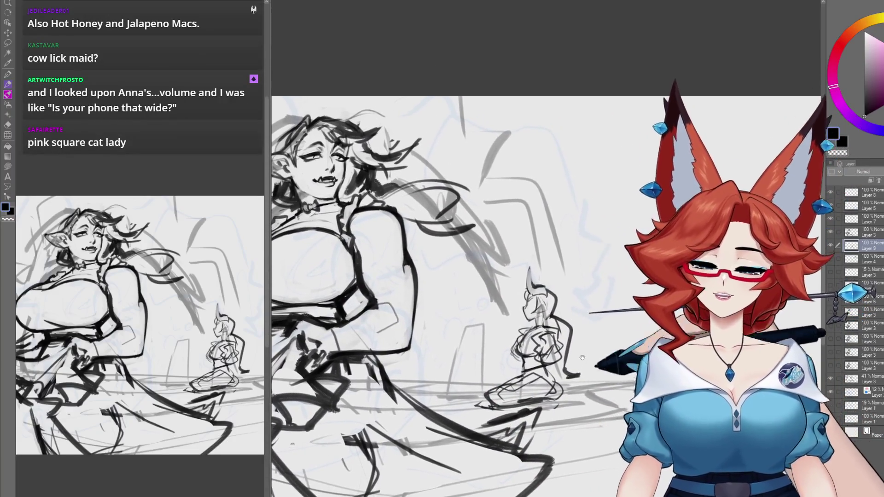
scroll(585, 332, up, 3)
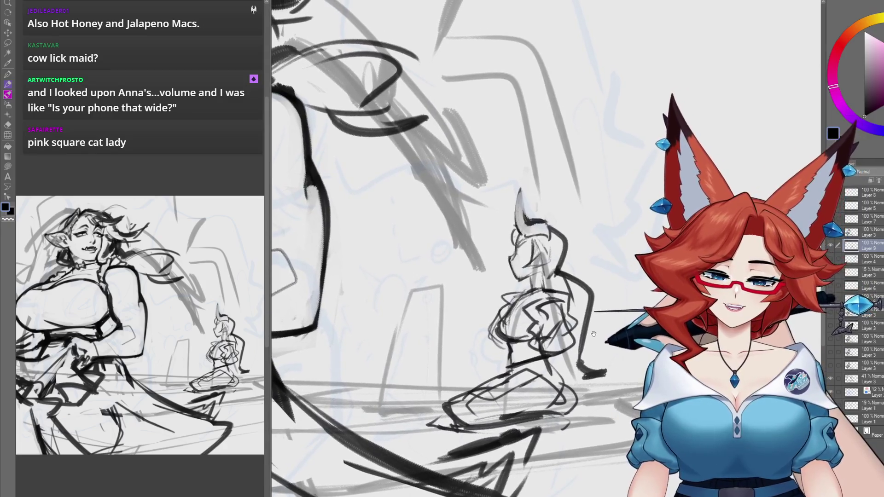
scroll(597, 327, up, 2)
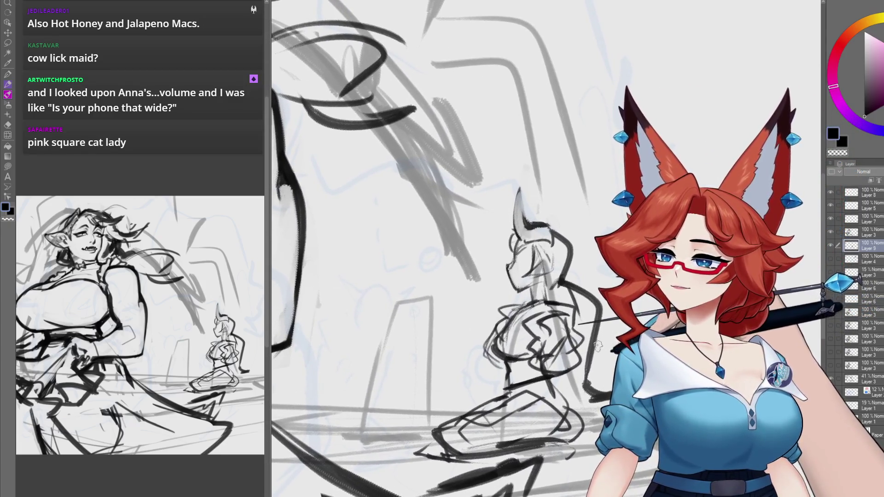
scroll(570, 366, up, 3)
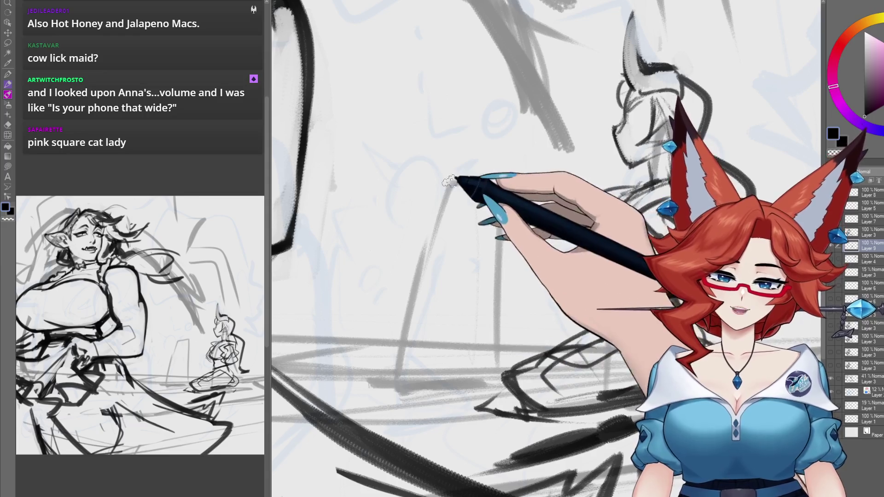
drag(598, 358, 524, 369)
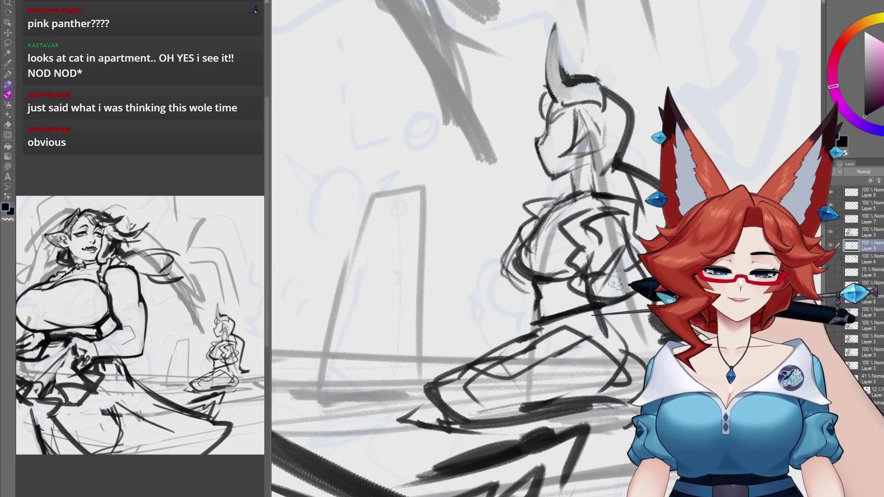
mouse_move(595, 302)
mouse_down()
mouse_move(491, 304)
mouse_move(491, 315)
mouse_up()
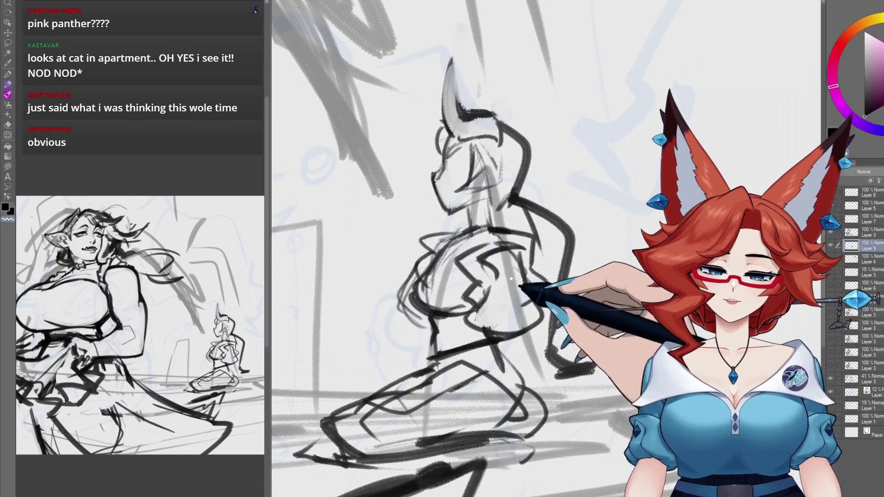
drag(499, 248, 496, 257)
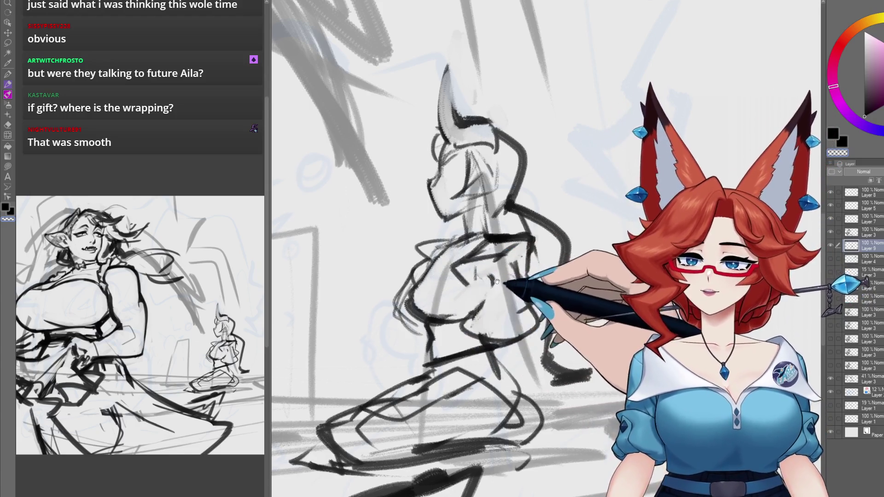
drag(515, 259, 492, 271)
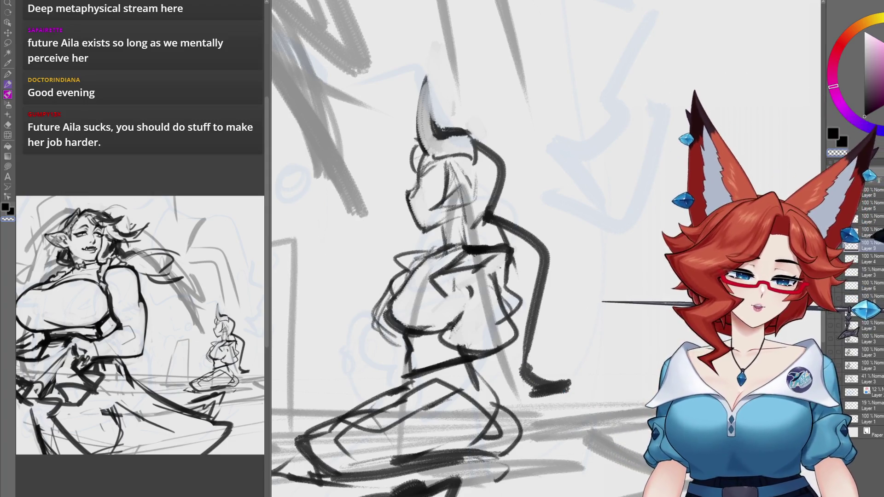
Darken the small figure's horn edge and the top of its head.
scroll(423, 174, up, 3)
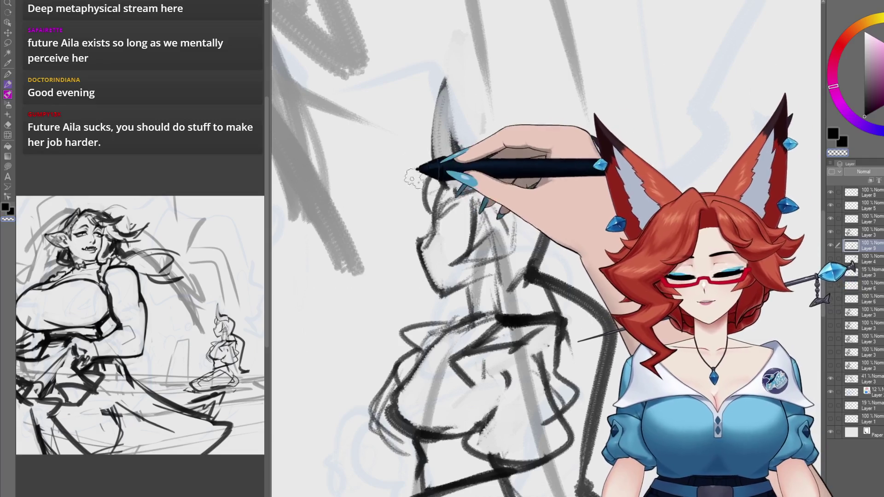
mouse_move(414, 180)
mouse_down()
mouse_move(415, 123)
mouse_move(430, 143)
mouse_move(435, 123)
mouse_move(390, 140)
mouse_up()
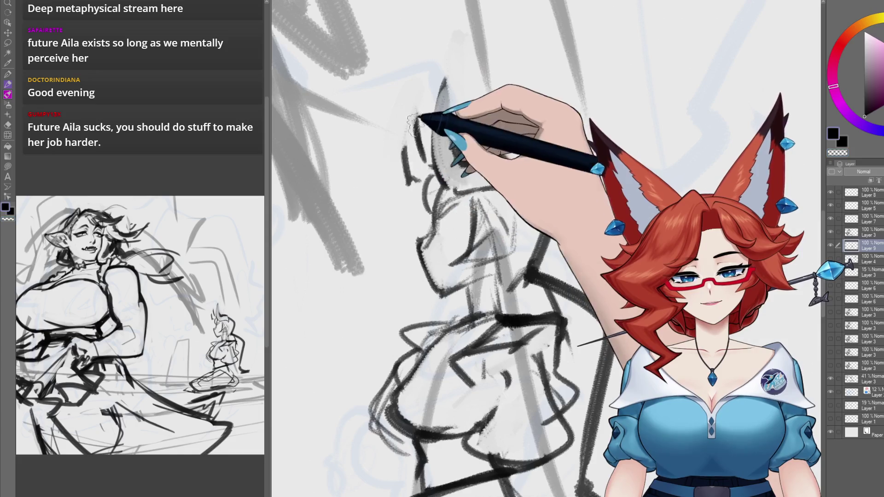
drag(453, 151, 508, 193)
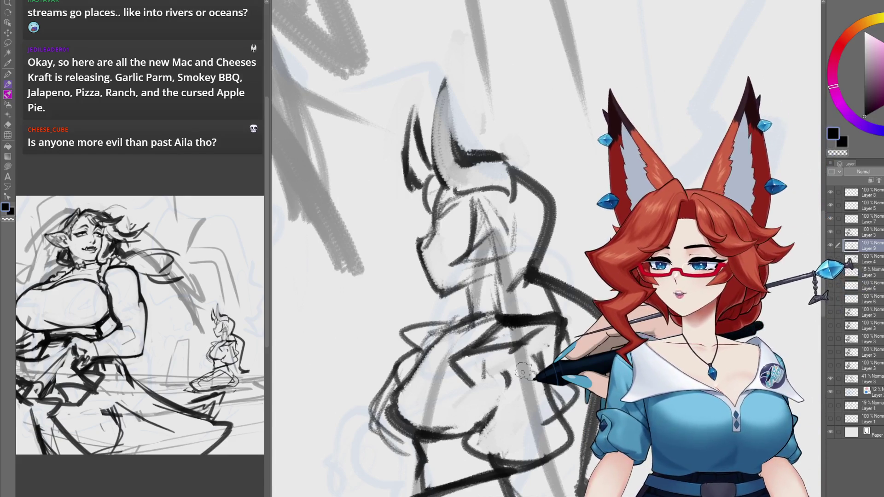
drag(489, 322, 488, 300)
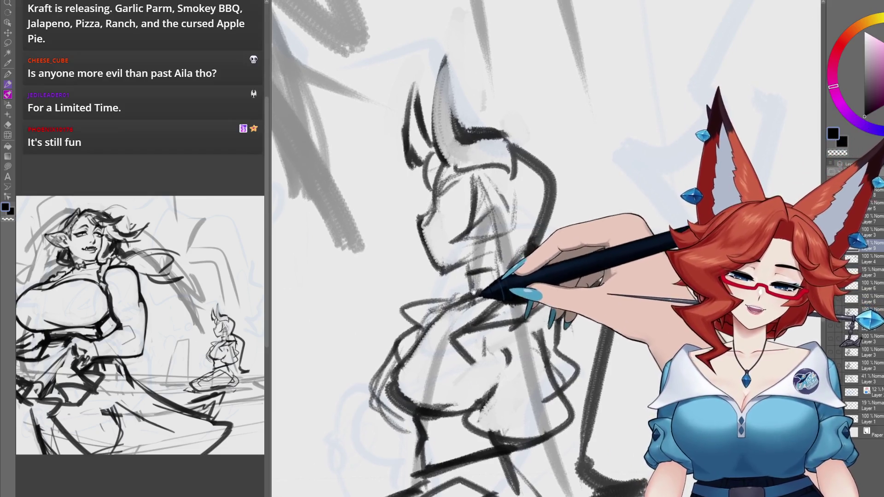
drag(473, 291, 468, 283)
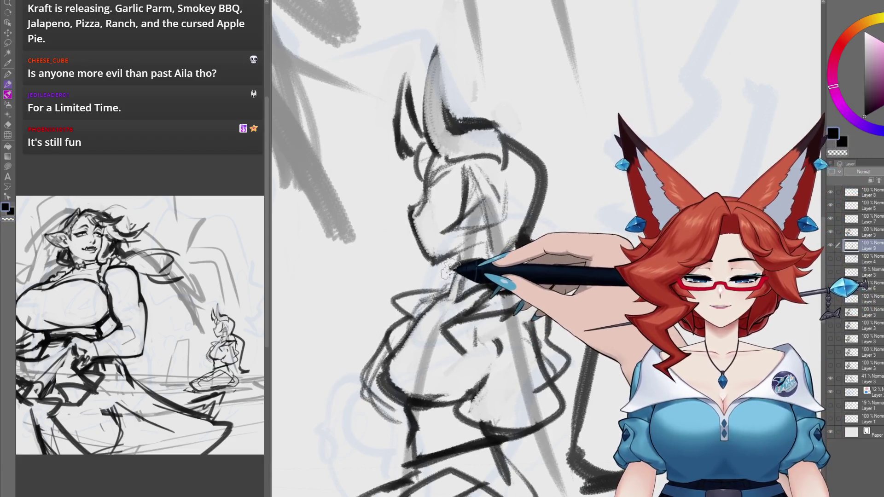
mouse_move(470, 262)
mouse_down()
mouse_move(449, 271)
mouse_move(473, 262)
mouse_move(474, 252)
mouse_move(469, 265)
mouse_up()
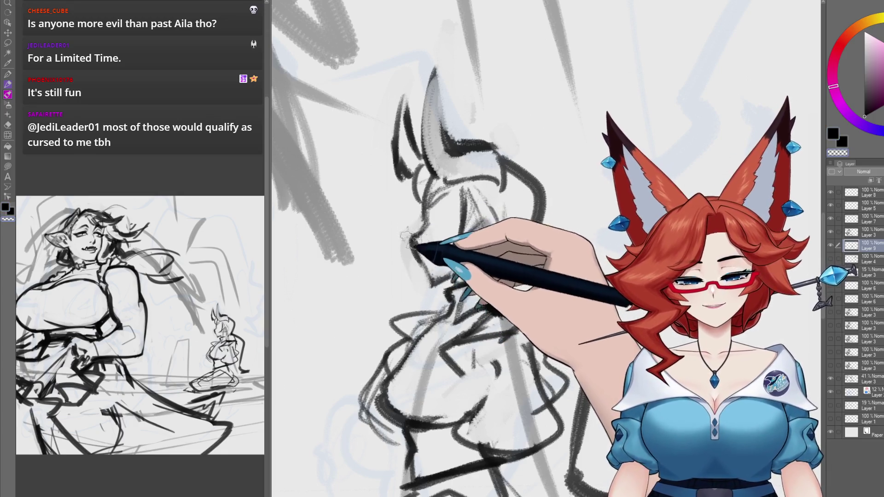
Ink darker lines over the small figure's hair and head, then check the horn area.
scroll(474, 222, up, 2)
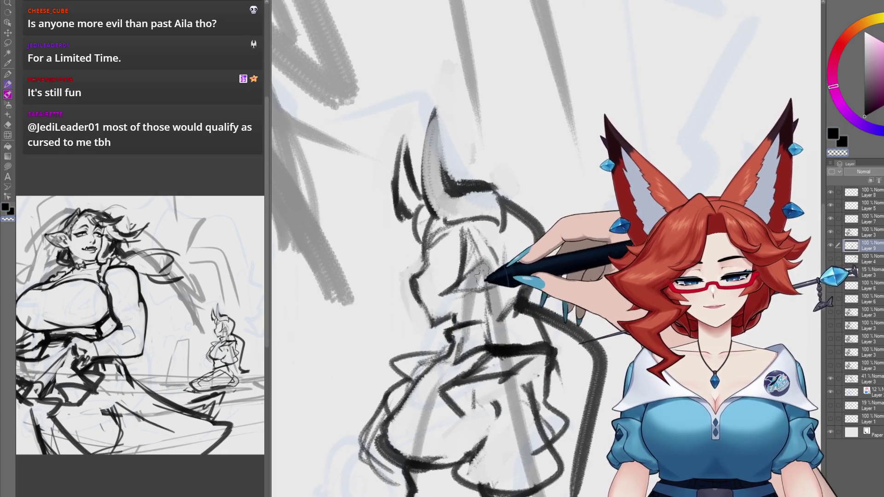
scroll(489, 245, up, 1)
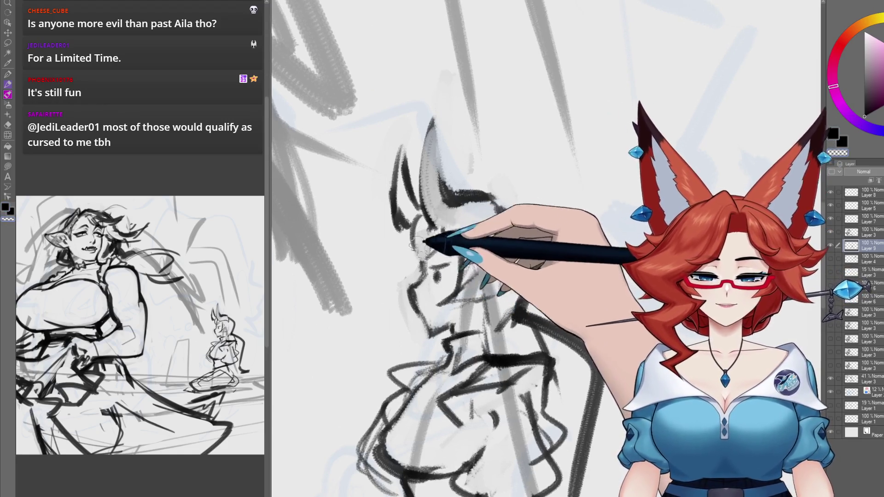
scroll(462, 223, right, 1)
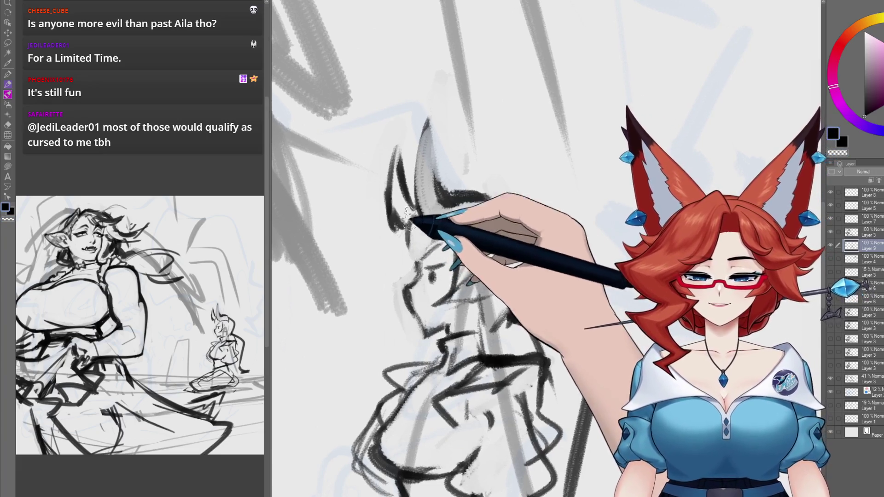
scroll(481, 207, right, 1)
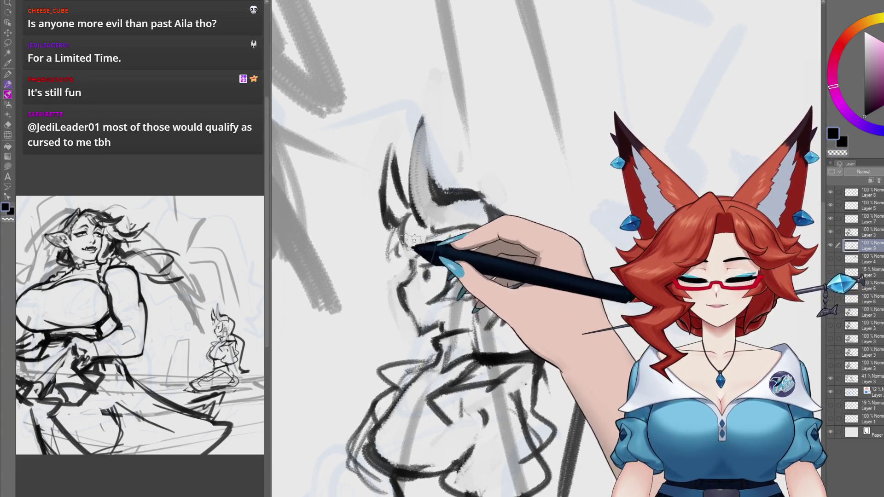
scroll(439, 239, down, 2)
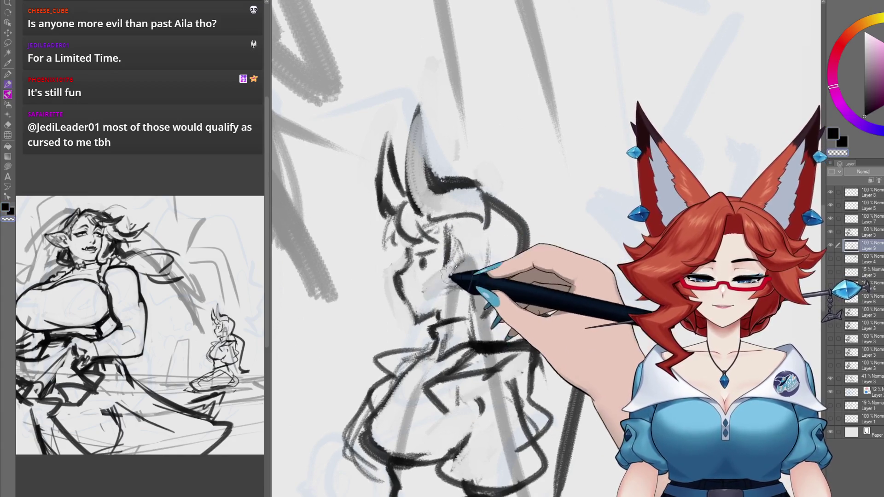
drag(453, 248, 491, 252)
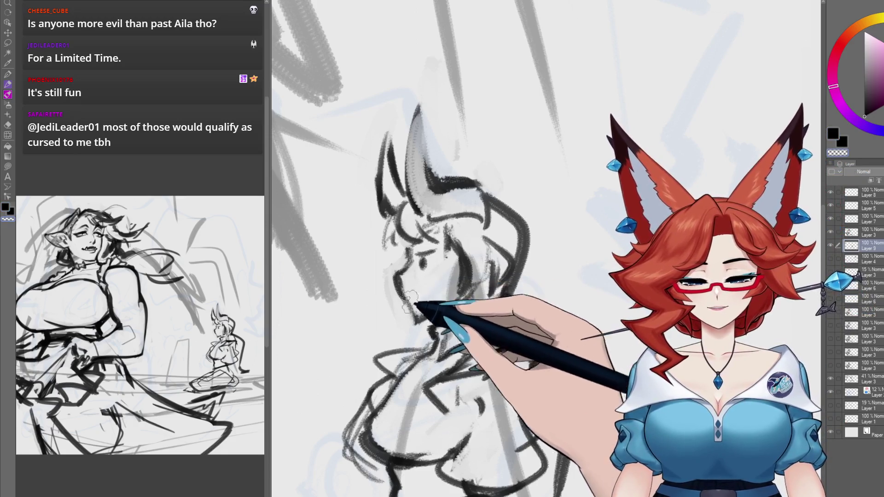
drag(594, 280, 575, 263)
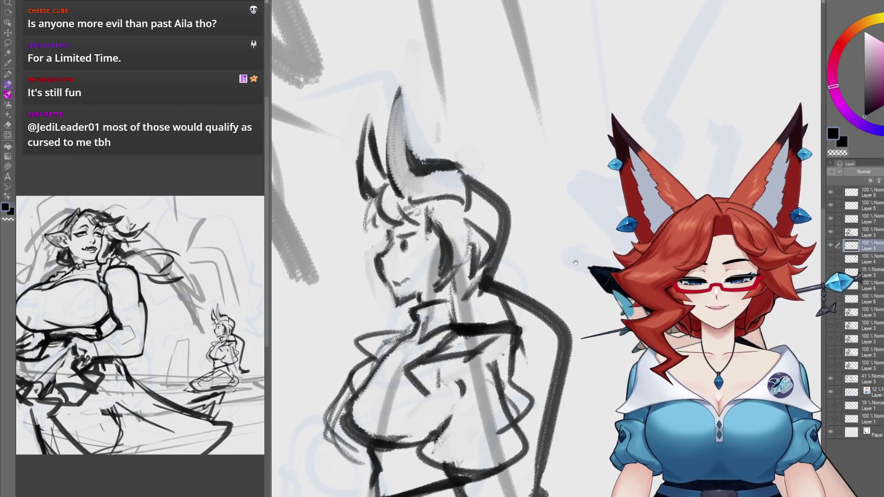
drag(525, 281, 547, 239)
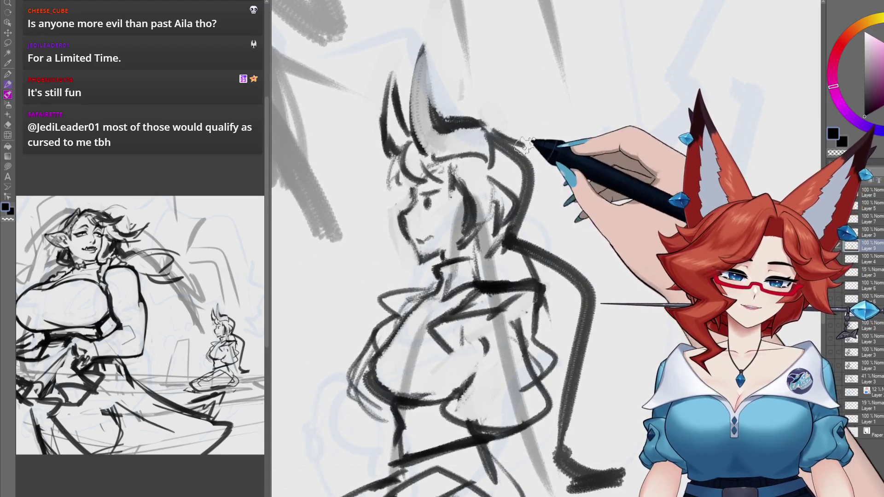
scroll(566, 276, down, 4)
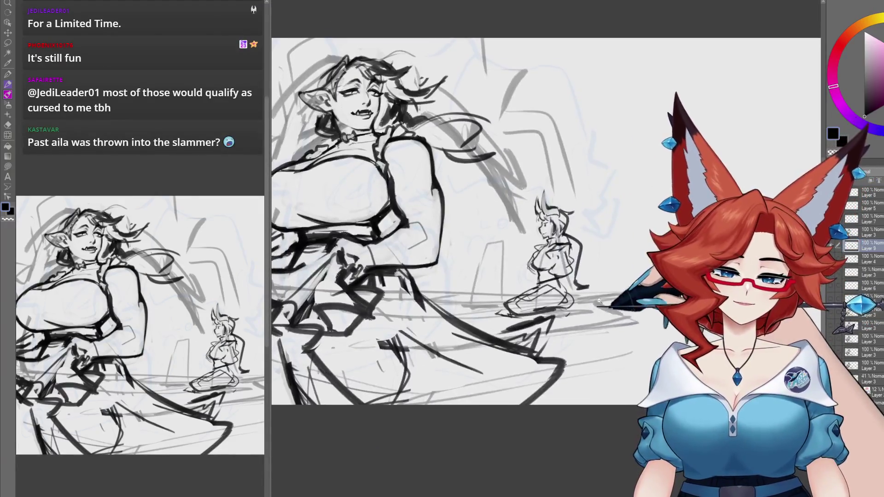
Undo the stray hooked stroke and brush flowing hair strands behind the small figure's head.
scroll(590, 285, up, 2)
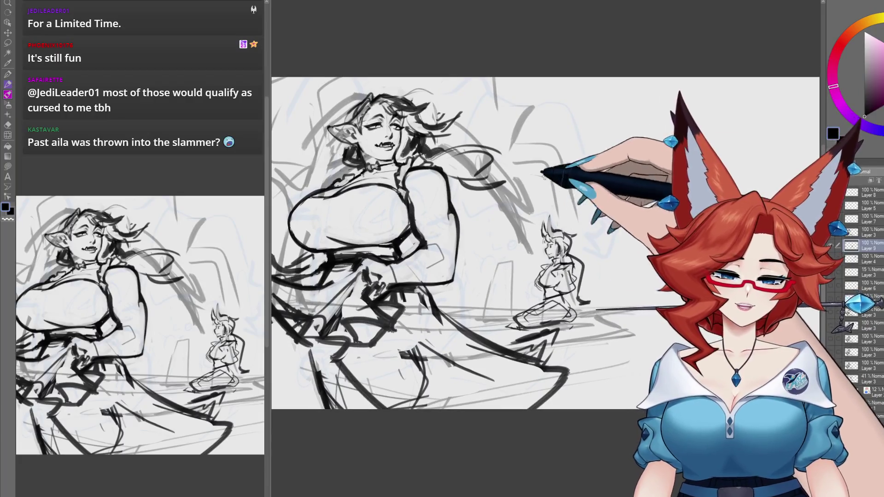
scroll(632, 298, up, 3)
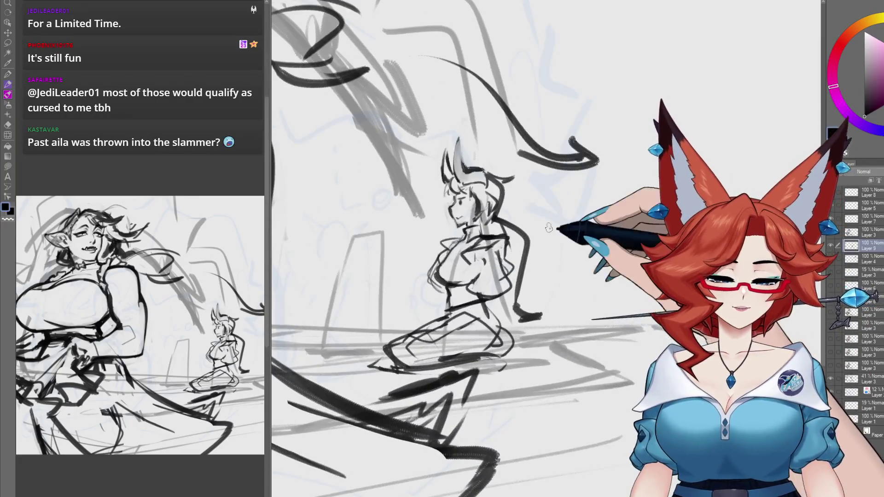
key(ctrl+z)
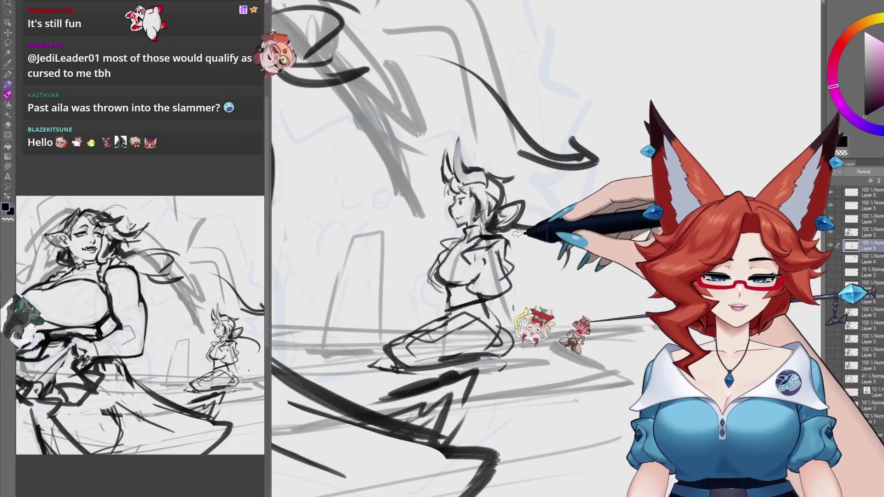
drag(520, 230, 562, 271)
mouse_move(521, 225)
mouse_down()
mouse_move(537, 283)
mouse_move(530, 267)
mouse_up()
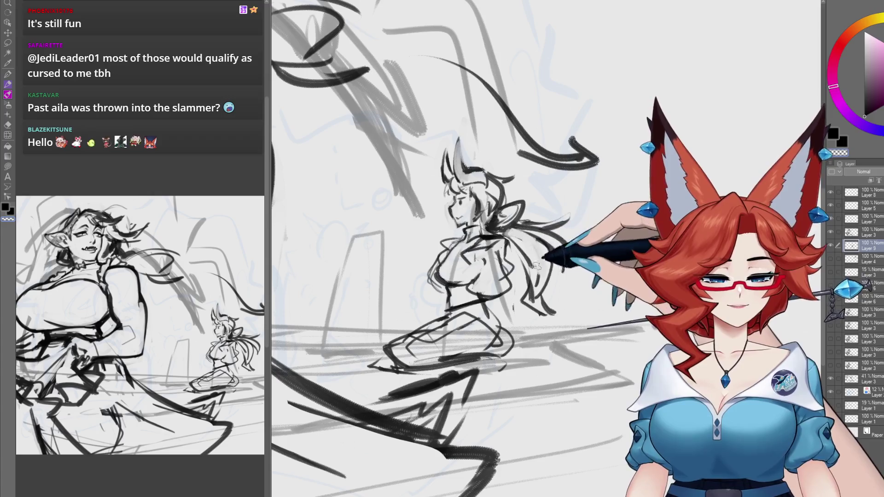
Inspect the small figure up close, then create a new blank canvas with Ctrl+N.
mouse_move(530, 273)
mouse_down()
mouse_move(597, 306)
mouse_move(604, 320)
mouse_up()
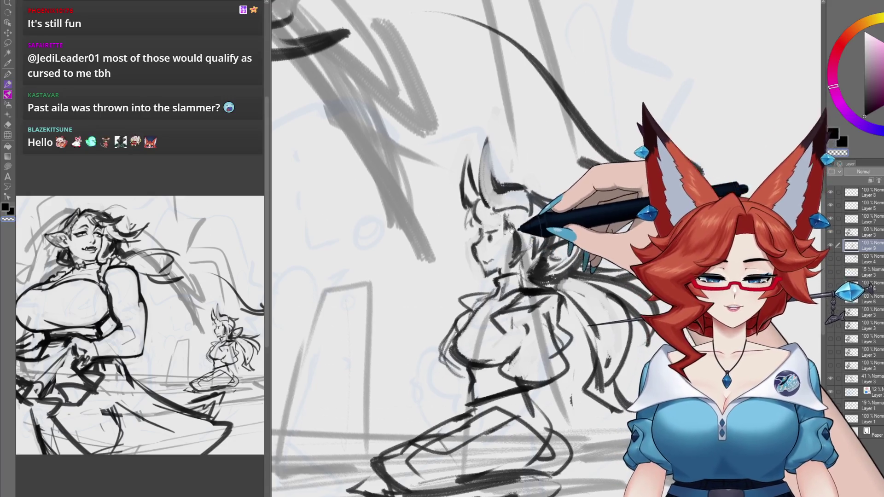
drag(506, 226, 502, 231)
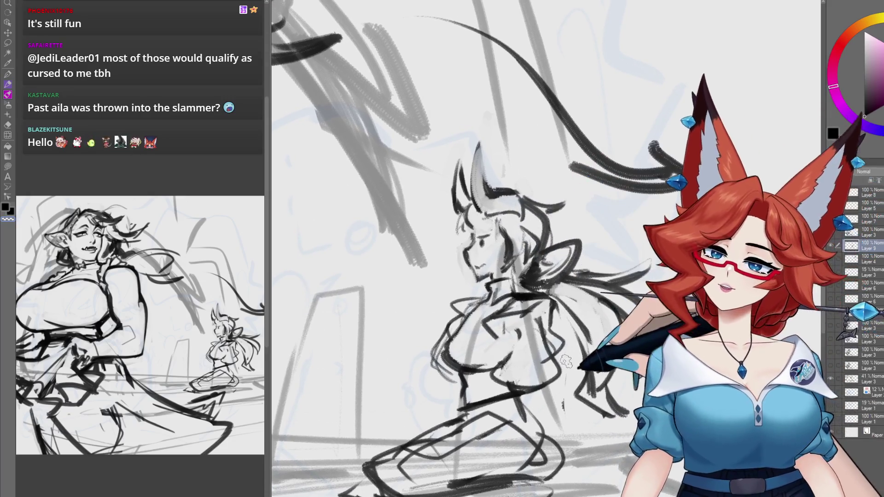
scroll(560, 358, down, 3)
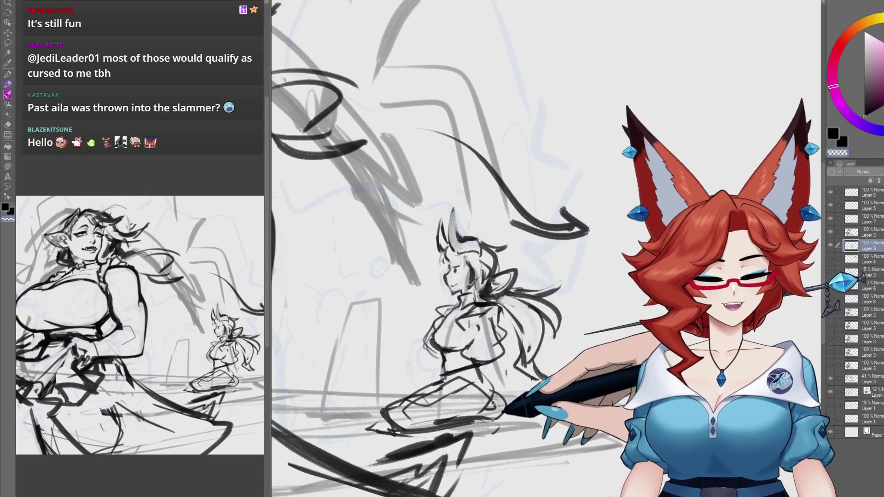
key(ctrl+n)
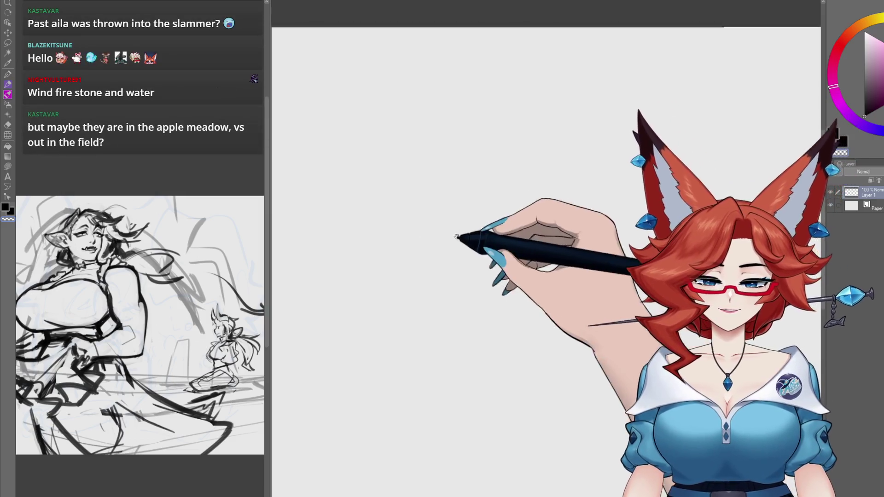
Pencil a rough head oval from the top curve to the jaw, adding a small mark.
mouse_move(430, 213)
mouse_down()
mouse_move(481, 171)
mouse_move(486, 233)
mouse_move(458, 246)
mouse_up()
drag(490, 221, 468, 236)
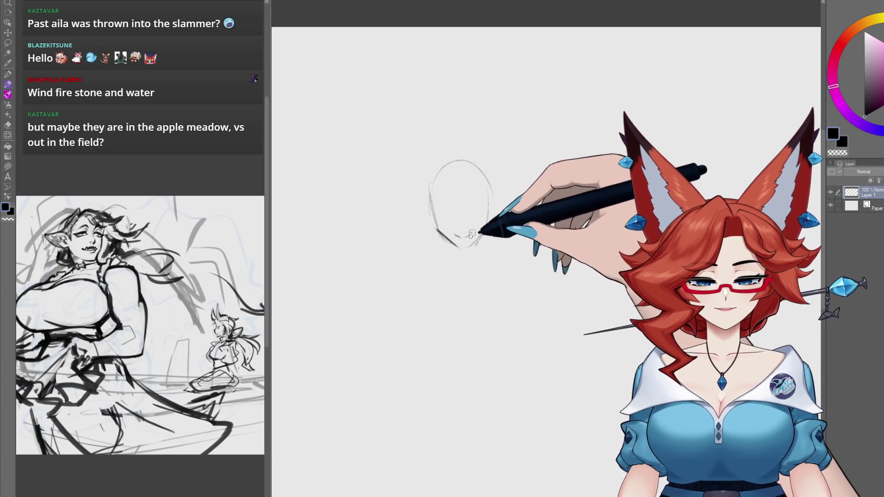
drag(443, 203, 452, 193)
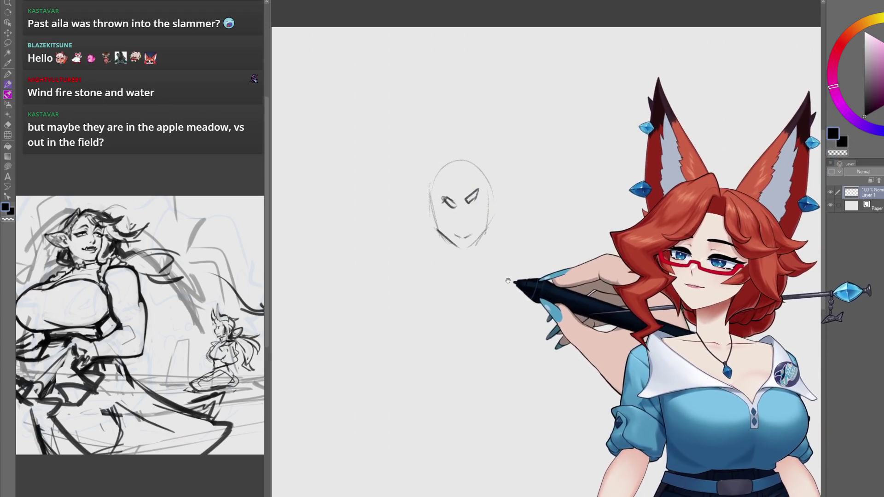
scroll(509, 288, up, 1)
drag(513, 292, 516, 316)
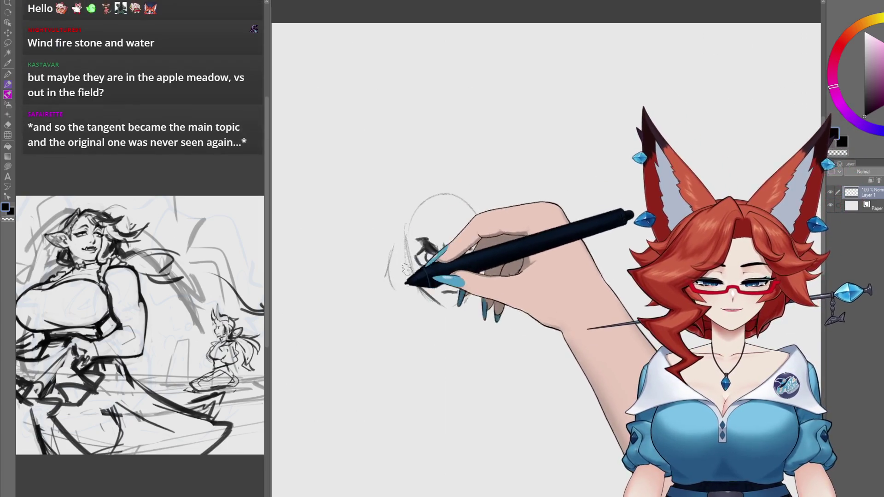
Add a hair stroke, erase the eyes, brows and mouth, and reshape the jaw.
mouse_move(394, 231)
mouse_down()
mouse_move(382, 276)
mouse_move(441, 299)
mouse_up()
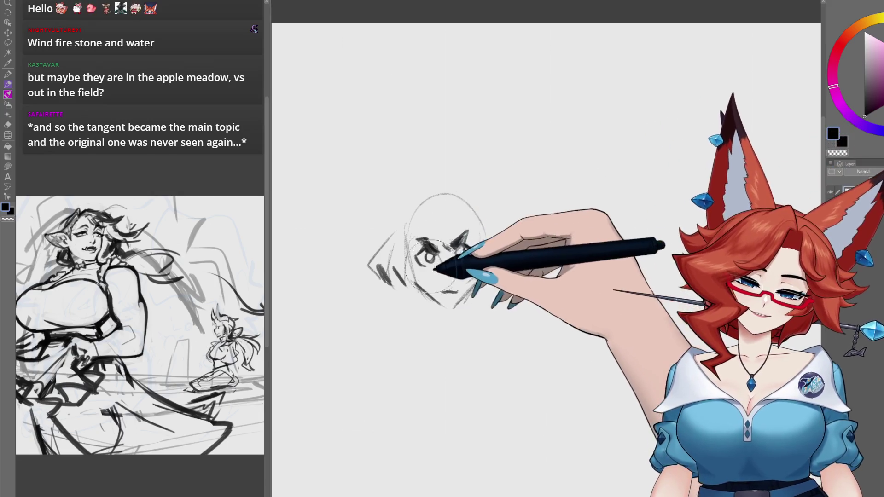
drag(425, 250, 457, 235)
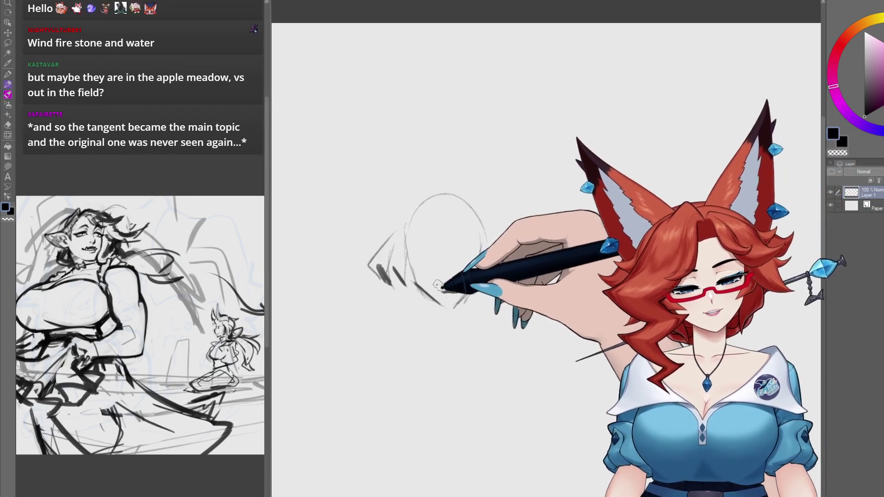
drag(448, 292, 446, 273)
mouse_move(371, 253)
mouse_down()
mouse_move(457, 300)
mouse_move(485, 282)
mouse_up()
Sketch the neck, collar, shoulders and torso sides below the head.
mouse_move(431, 333)
mouse_down()
mouse_move(487, 326)
mouse_move(404, 361)
mouse_move(407, 414)
mouse_up()
drag(501, 343, 486, 422)
drag(412, 342, 408, 474)
drag(485, 414, 469, 463)
mouse_move(425, 337)
mouse_down()
mouse_move(395, 480)
mouse_move(419, 428)
mouse_up()
drag(498, 362, 484, 425)
drag(467, 326, 498, 364)
mouse_move(481, 421)
mouse_down()
mouse_move(405, 437)
mouse_move(352, 492)
mouse_up()
drag(389, 449, 350, 496)
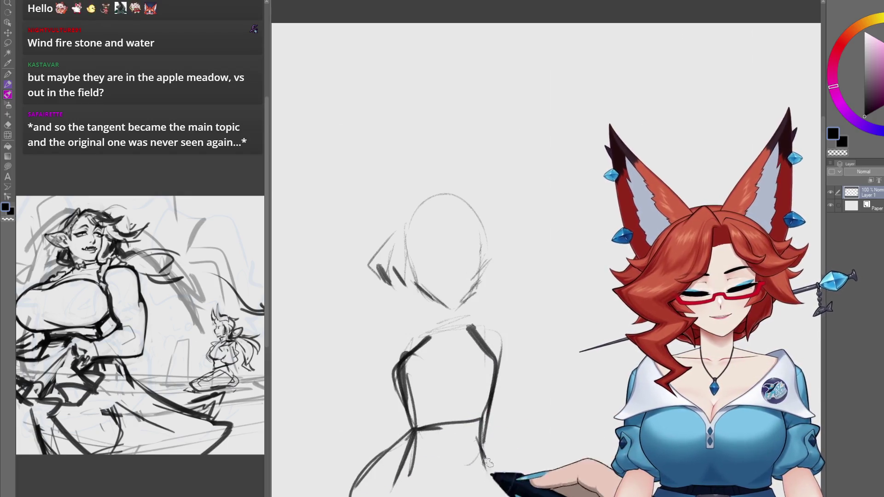
drag(485, 426, 479, 382)
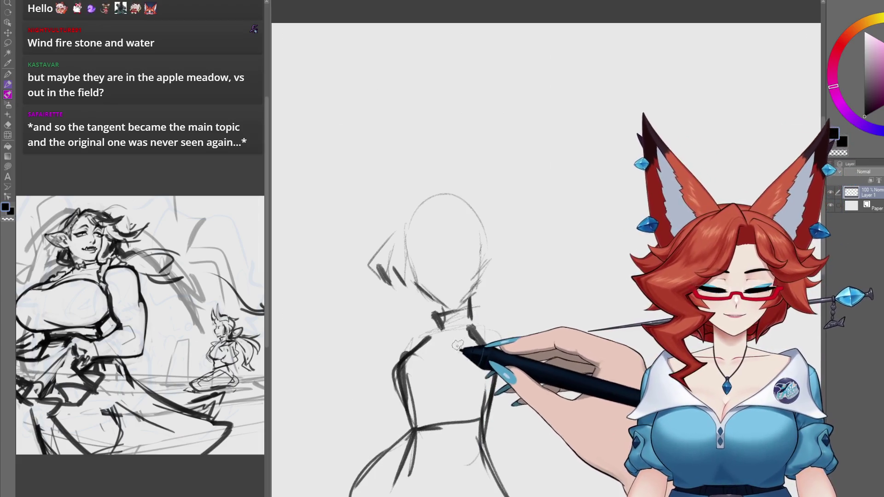
Lasso the torso and move it slightly down below the head.
drag(485, 370, 481, 329)
mouse_move(441, 284)
mouse_down()
mouse_move(516, 461)
mouse_move(546, 307)
mouse_up()
key(k)
drag(493, 376, 495, 382)
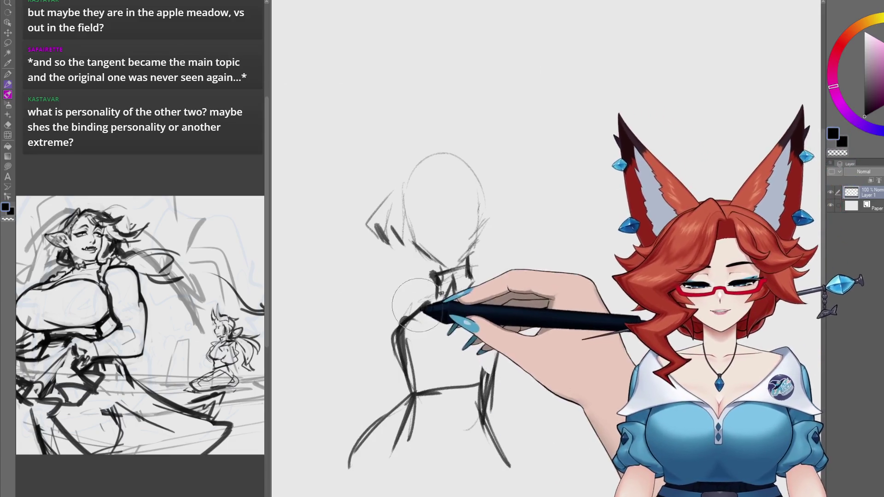
Draw the body contours, waistline, left leg and skirt folds.
drag(398, 325, 405, 401)
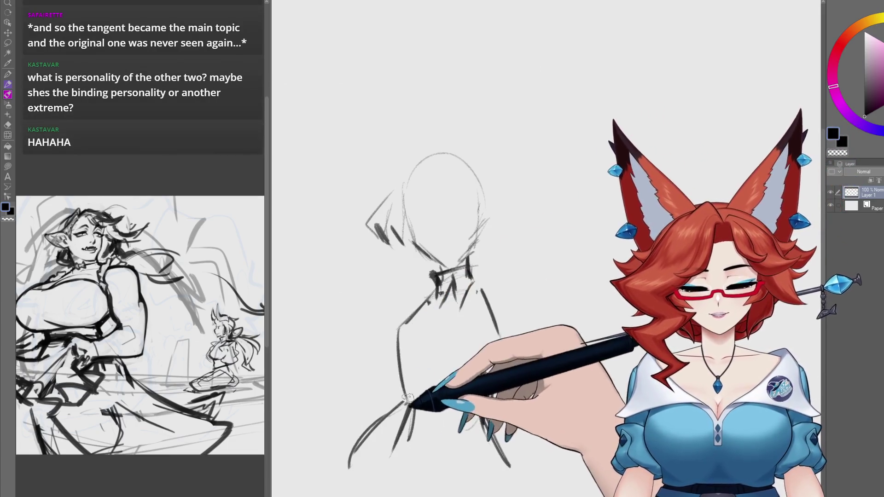
drag(480, 290, 499, 354)
drag(413, 399, 487, 398)
drag(489, 368, 484, 410)
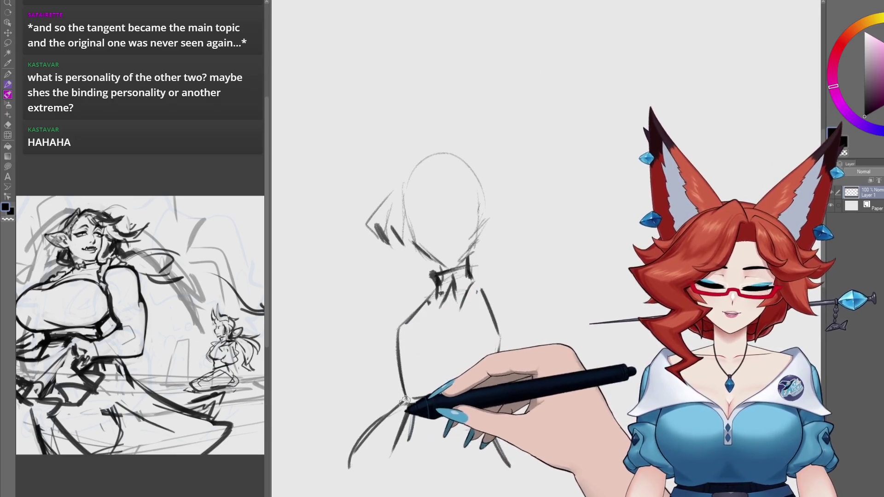
drag(438, 435, 477, 414)
mouse_move(410, 405)
mouse_down()
mouse_move(352, 474)
mouse_move(308, 490)
mouse_move(405, 405)
mouse_up()
mouse_move(479, 412)
mouse_down()
mouse_move(414, 492)
mouse_move(476, 483)
mouse_move(484, 419)
mouse_up()
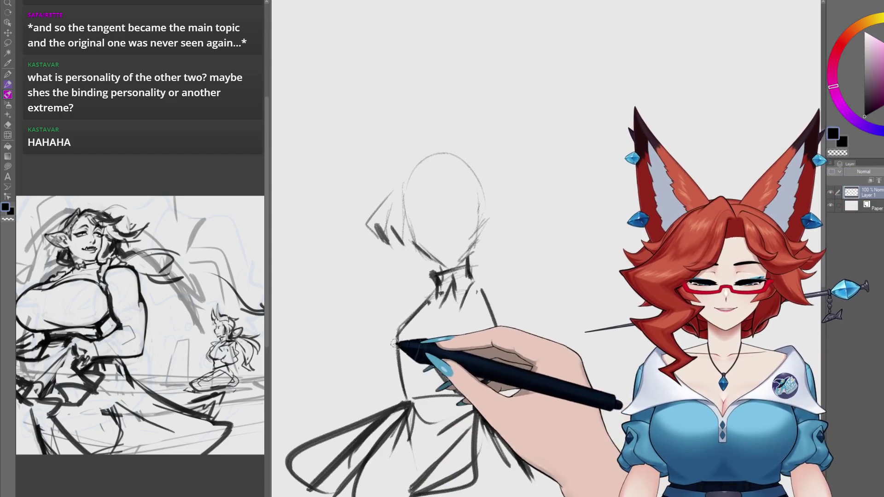
Sketch the shoulder curves and both arm outlines on the new figure.
mouse_move(414, 282)
mouse_down()
mouse_move(387, 289)
mouse_move(352, 334)
mouse_move(375, 382)
mouse_up()
mouse_move(469, 276)
mouse_down()
mouse_move(481, 306)
mouse_move(522, 278)
mouse_move(534, 323)
mouse_up()
drag(481, 290, 501, 341)
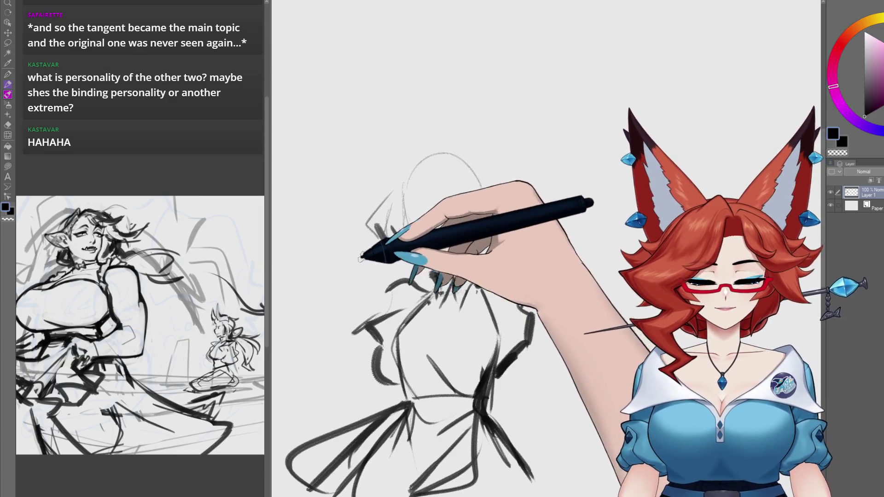
Add long hair strands left of the head plus neck and shoulder strokes.
drag(365, 247, 305, 321)
drag(371, 266, 360, 310)
mouse_move(465, 265)
mouse_down()
mouse_move(435, 295)
mouse_move(523, 279)
mouse_up()
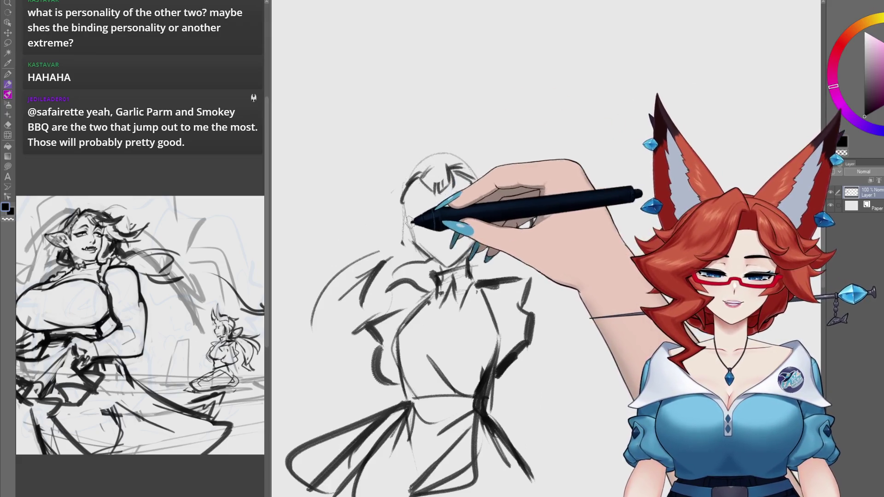
Add ear marks beside the head and sketch two tall horns above it with a larger brush.
drag(405, 220, 400, 244)
drag(500, 200, 478, 240)
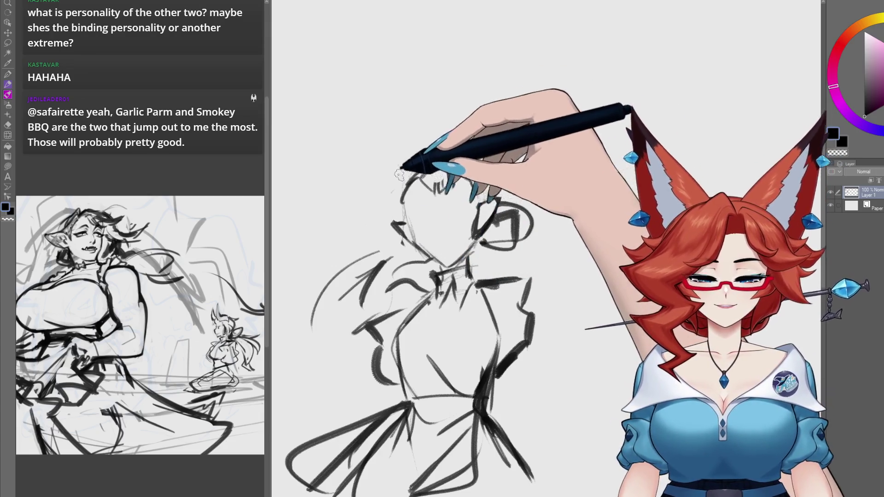
key(bracketright)
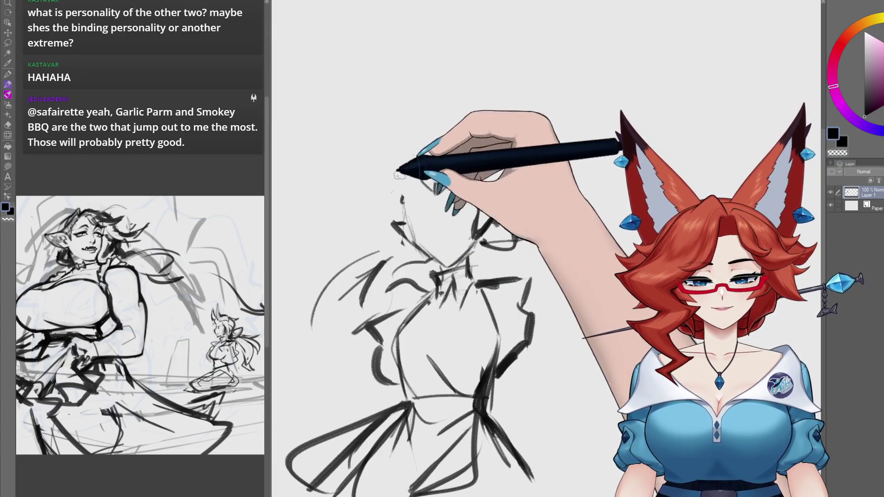
mouse_move(411, 199)
mouse_down()
mouse_move(404, 118)
mouse_move(394, 115)
mouse_up()
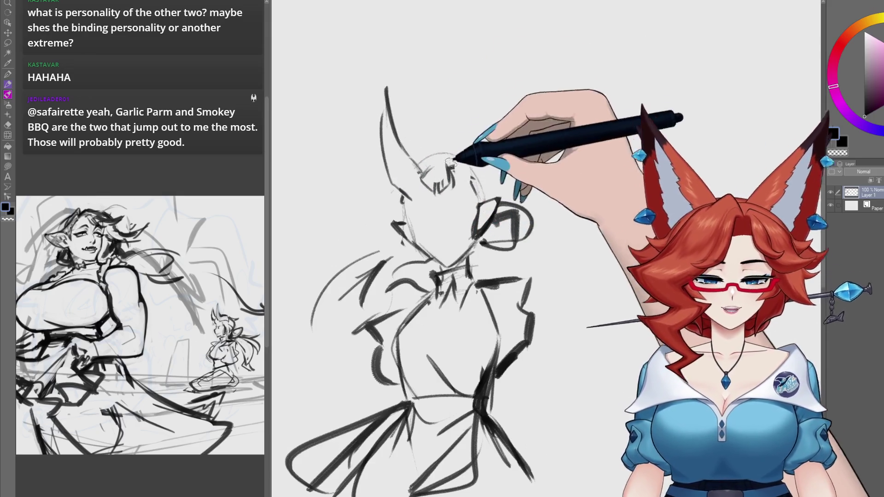
drag(446, 73, 472, 144)
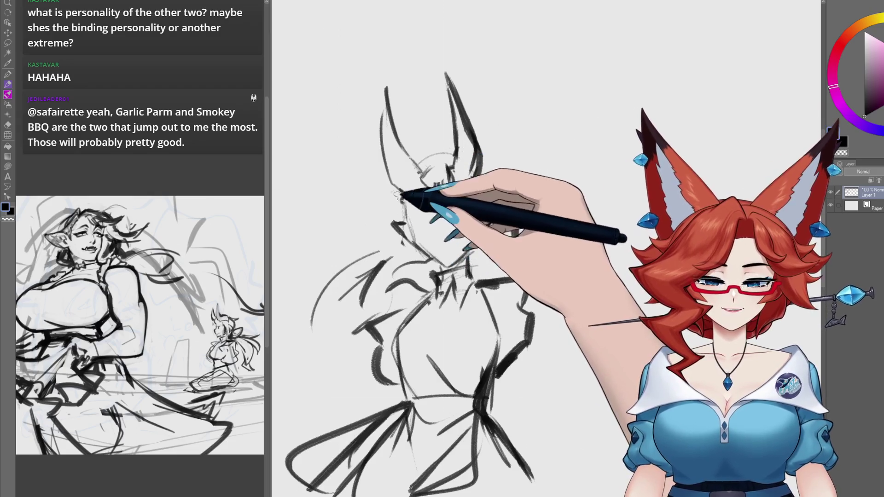
Erase the faint cheek arc and sketch the hair bun, a sweeping hair strand and collar lines.
drag(488, 207, 511, 212)
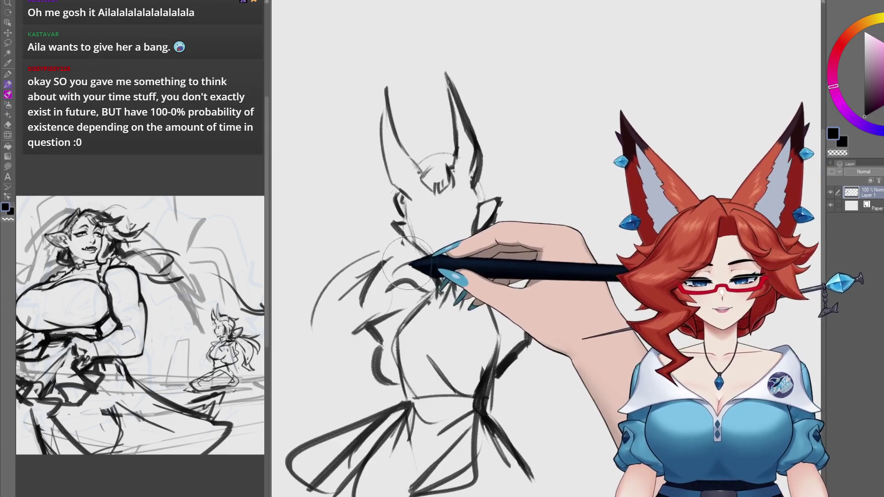
drag(326, 257, 306, 310)
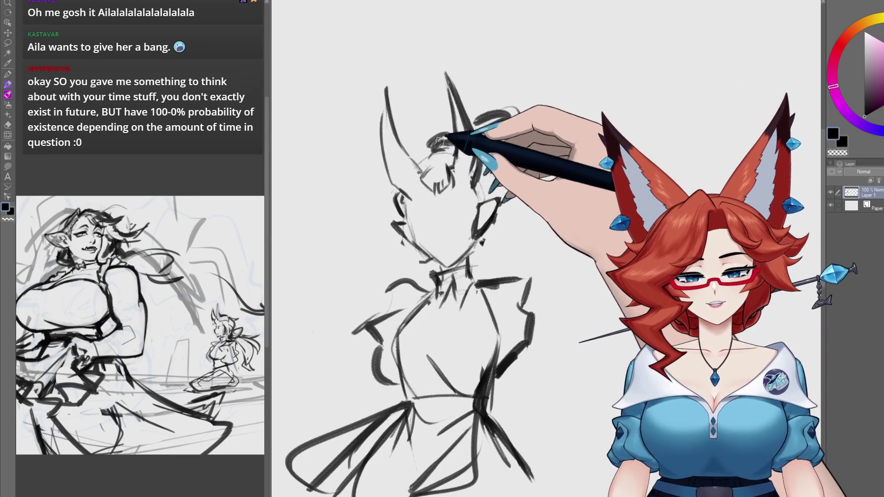
drag(368, 164, 317, 196)
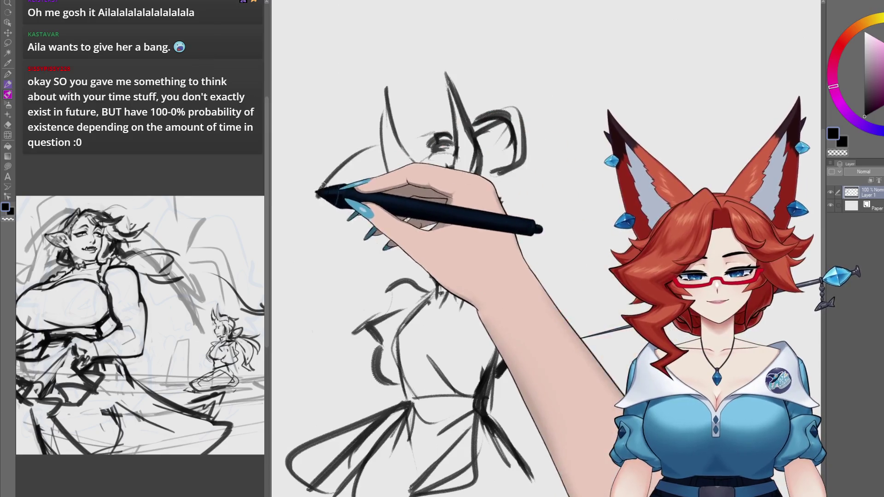
mouse_move(350, 113)
mouse_down()
mouse_move(384, 141)
mouse_move(385, 174)
mouse_move(351, 282)
mouse_move(426, 159)
mouse_move(432, 131)
mouse_up()
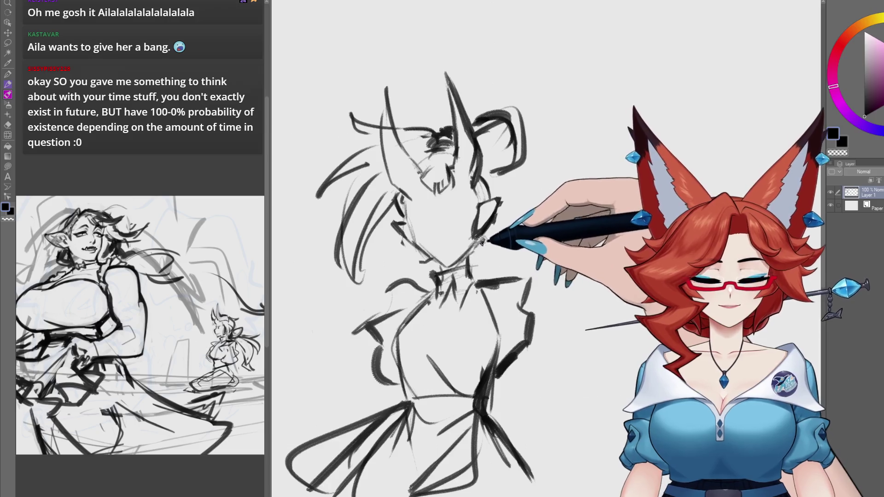
mouse_move(482, 264)
mouse_down()
mouse_move(384, 252)
mouse_move(405, 198)
mouse_up()
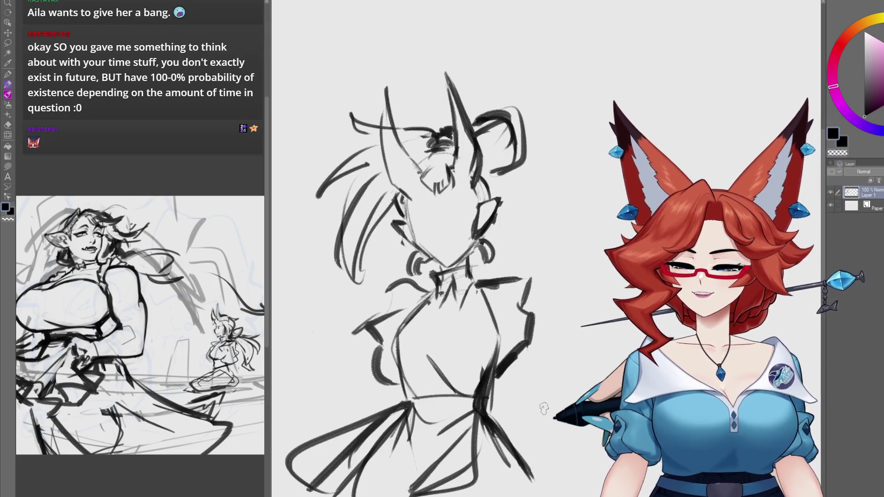
drag(557, 308, 594, 327)
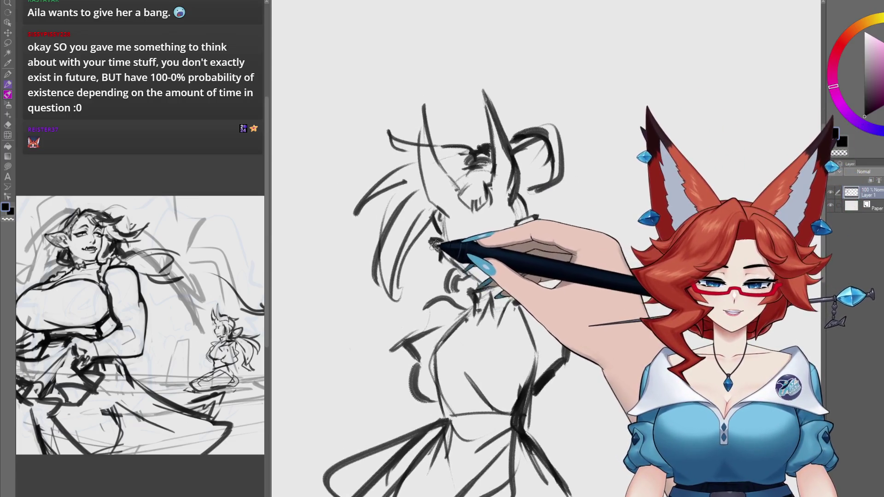
Redraw the pointed ear on the right side of the head in dark lines.
mouse_move(469, 230)
mouse_down()
mouse_move(453, 230)
mouse_move(466, 284)
mouse_move(498, 263)
mouse_up()
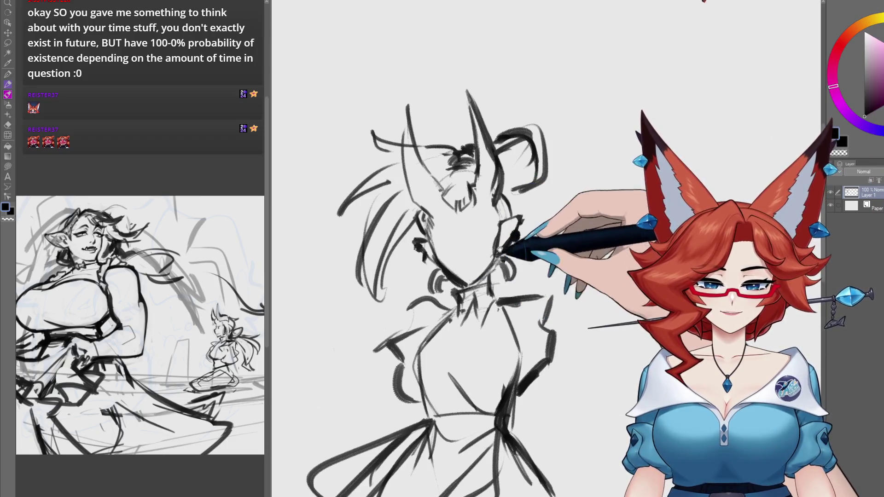
scroll(498, 249, up, 1)
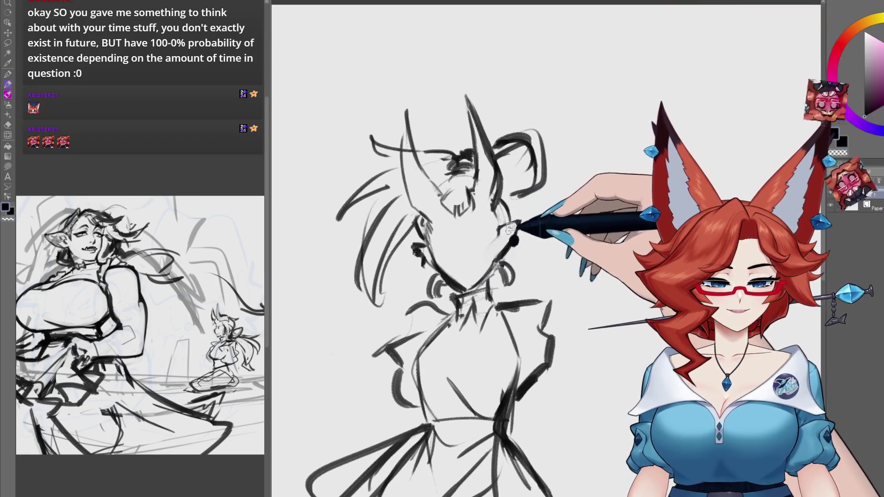
drag(507, 226, 497, 203)
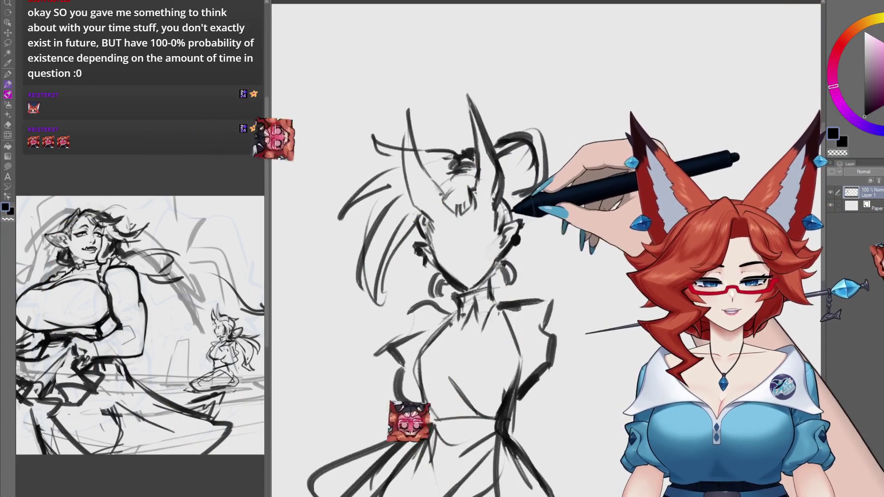
scroll(505, 211, right, 1)
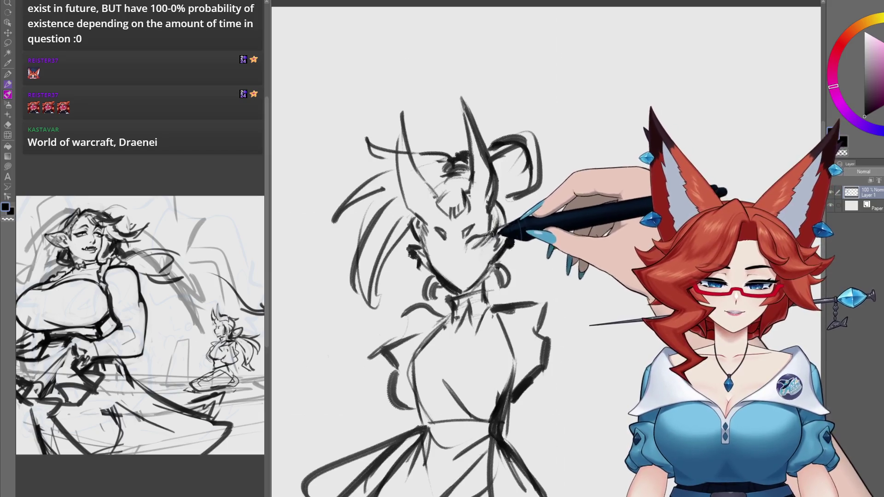
drag(478, 234, 467, 243)
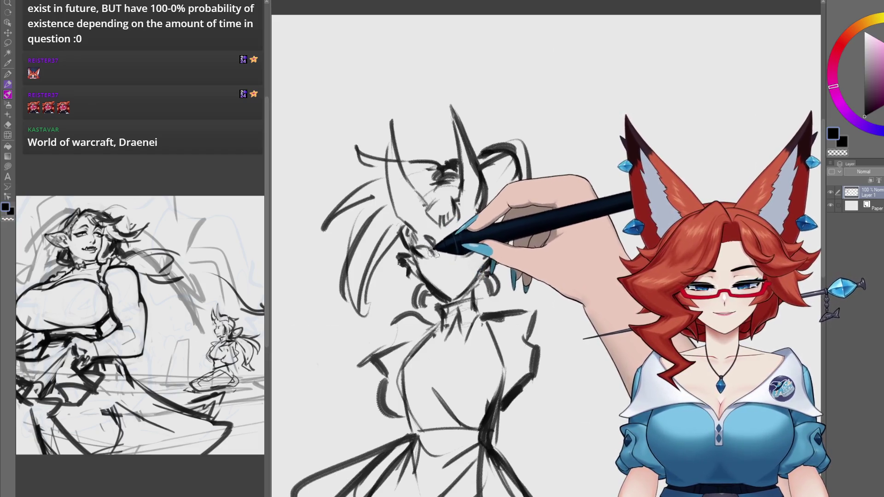
scroll(432, 252, down, 1)
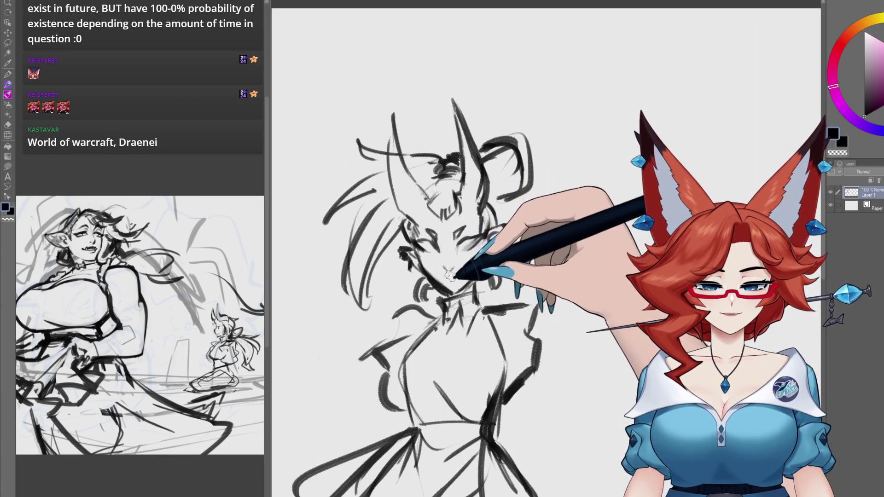
Reposition the view around the face, then shift the figure left to reveal blank canvas.
drag(454, 285, 453, 287)
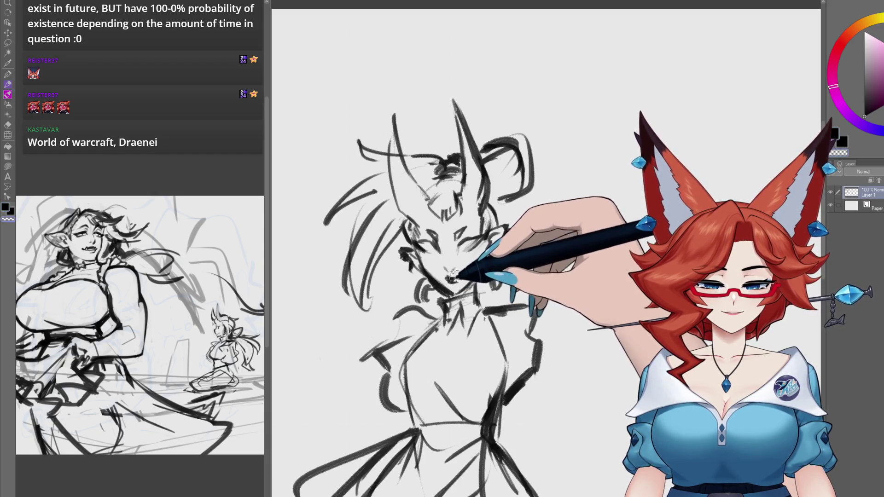
drag(531, 257, 531, 262)
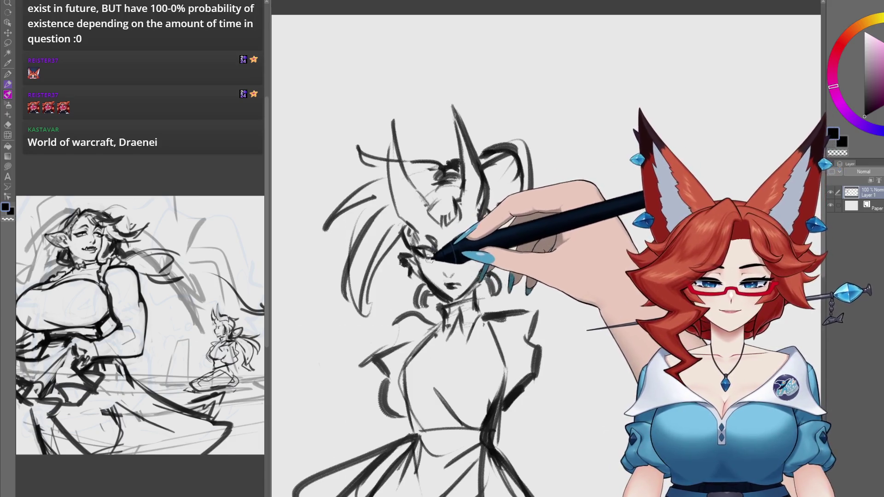
drag(526, 288, 529, 241)
drag(506, 196, 507, 201)
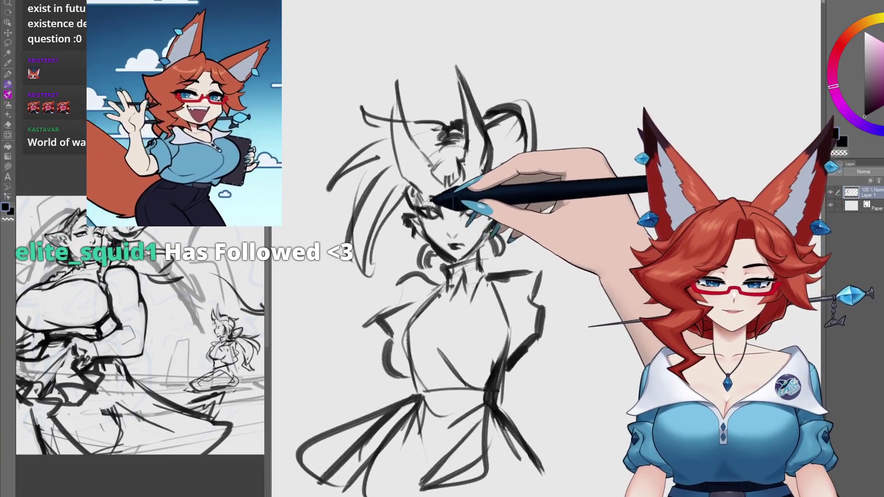
drag(529, 349, 532, 362)
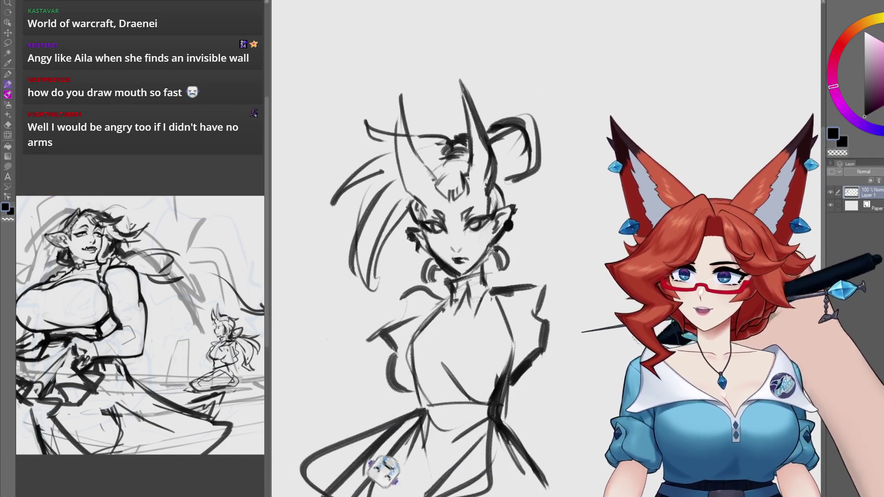
mouse_move(682, 225)
mouse_down()
mouse_move(550, 230)
mouse_move(577, 227)
mouse_up()
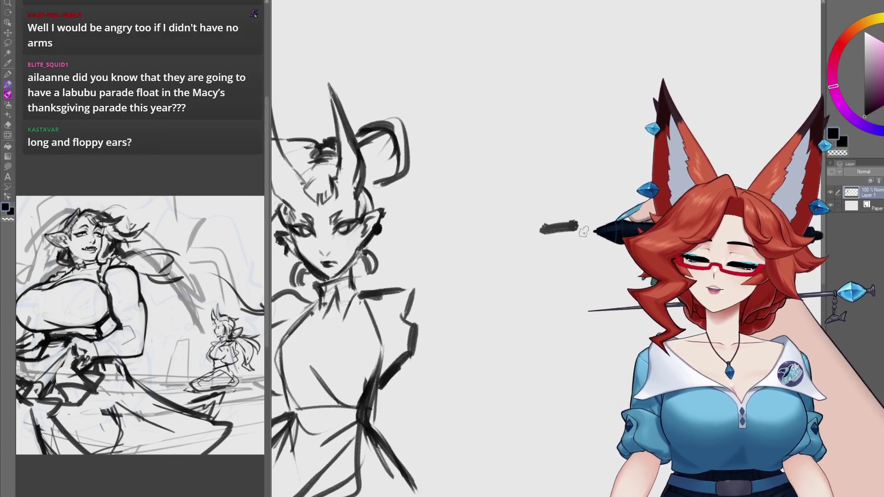
Draw a test stroke with dots at both ends and a thin line beneath it.
mouse_move(530, 240)
mouse_down()
mouse_move(552, 226)
mouse_move(608, 231)
mouse_up()
click(608, 232)
click(529, 243)
drag(541, 248, 572, 252)
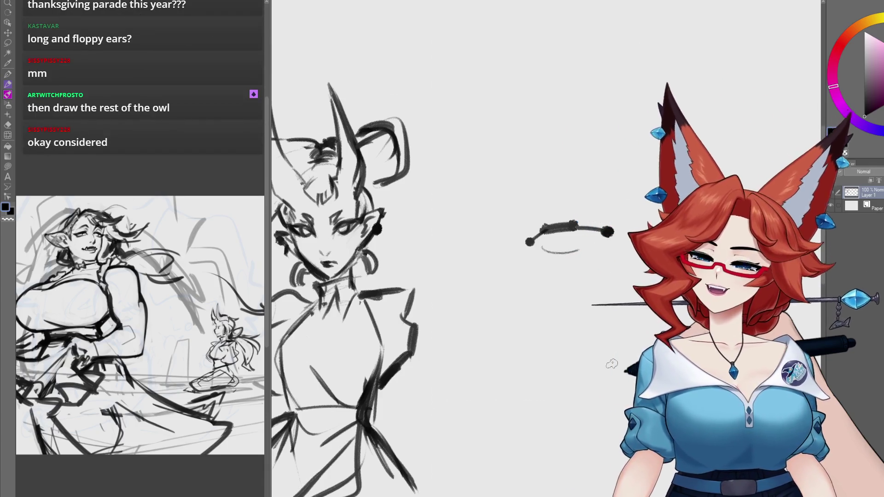
Add a new layer above the sketch with Ctrl+Shift+N and bring the figure back into view.
drag(580, 396, 556, 398)
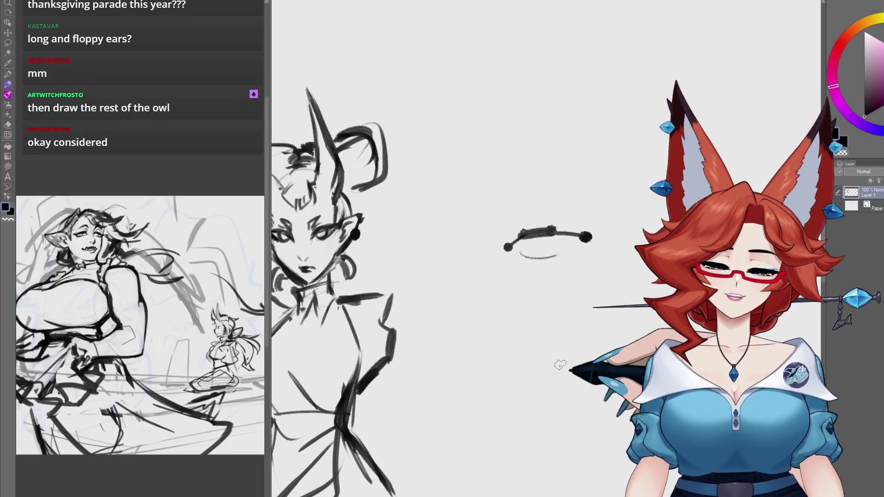
key(ctrl+shift+n)
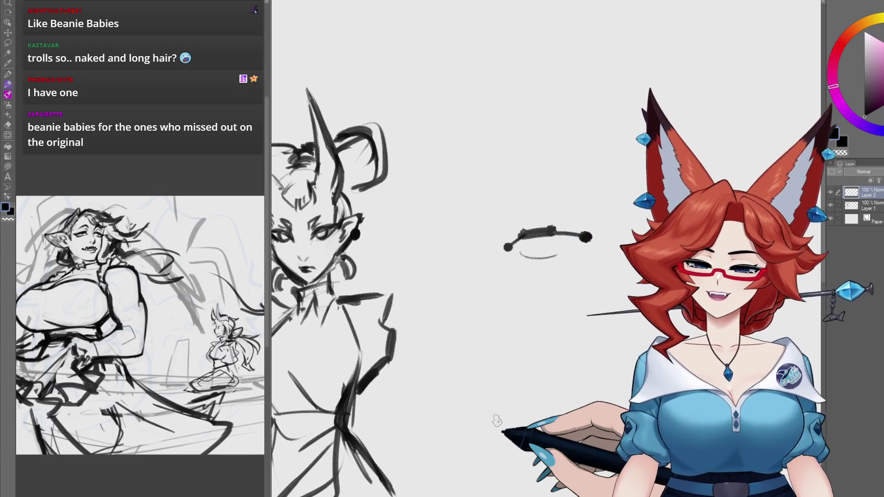
mouse_move(456, 352)
mouse_down()
mouse_move(590, 353)
mouse_move(584, 368)
mouse_up()
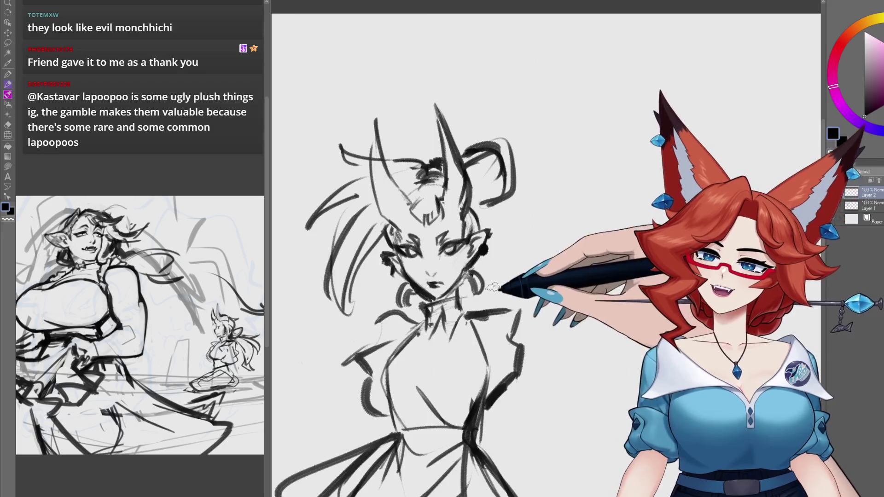
Go over the horns, hairline and face in darker strokes, nudging the view around the horned head.
drag(491, 287, 523, 309)
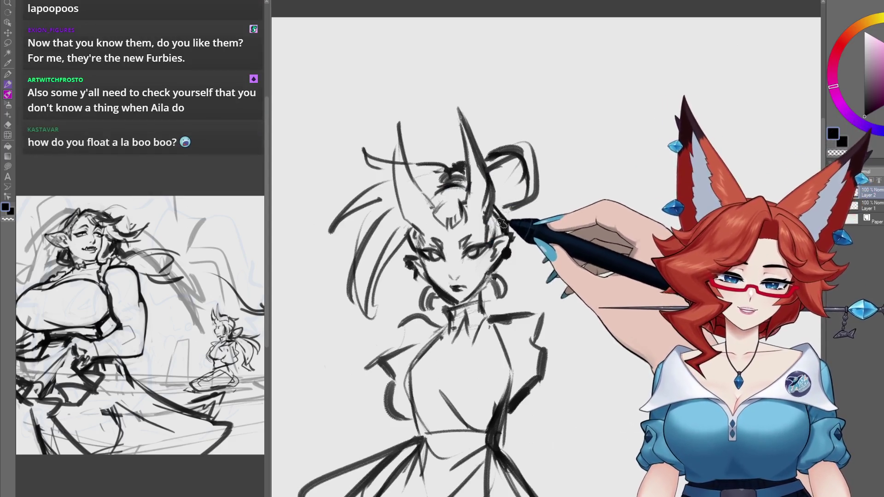
drag(498, 210, 494, 202)
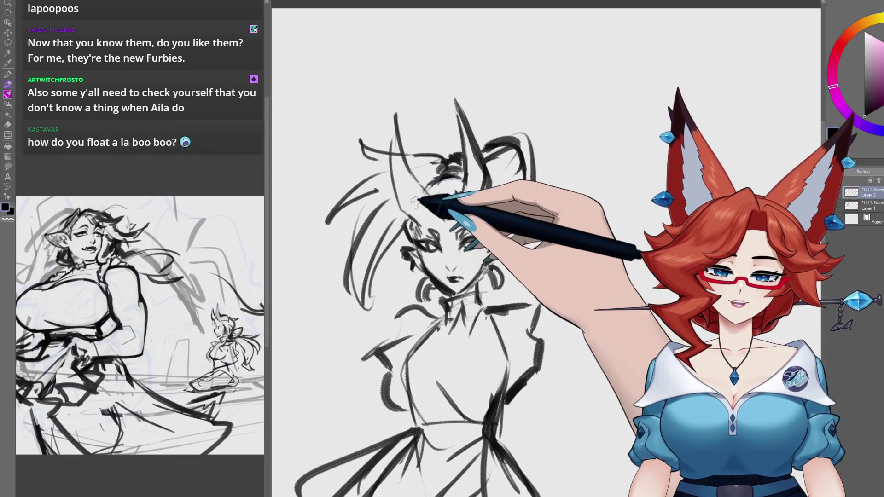
drag(550, 375, 538, 370)
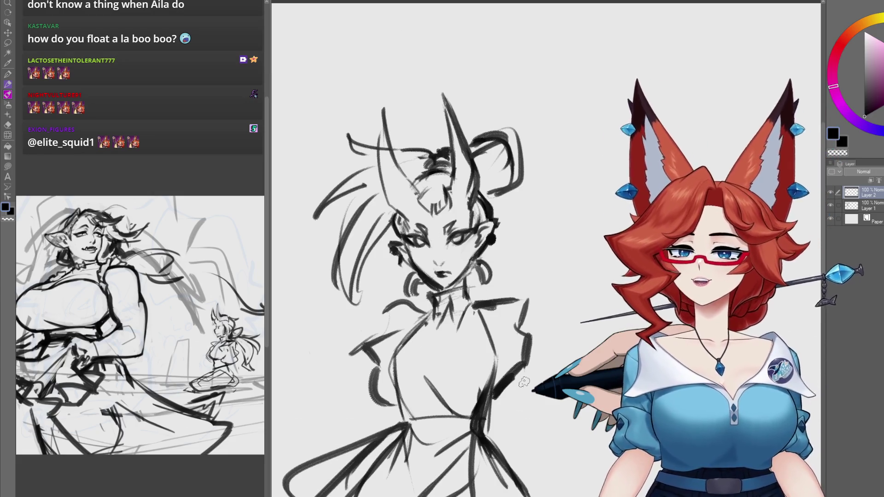
drag(383, 162, 395, 167)
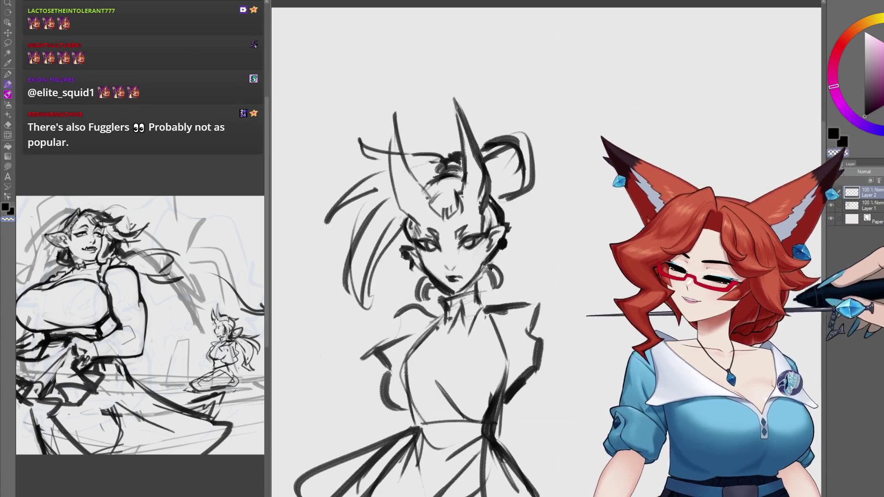
drag(493, 175, 496, 178)
drag(405, 158, 406, 160)
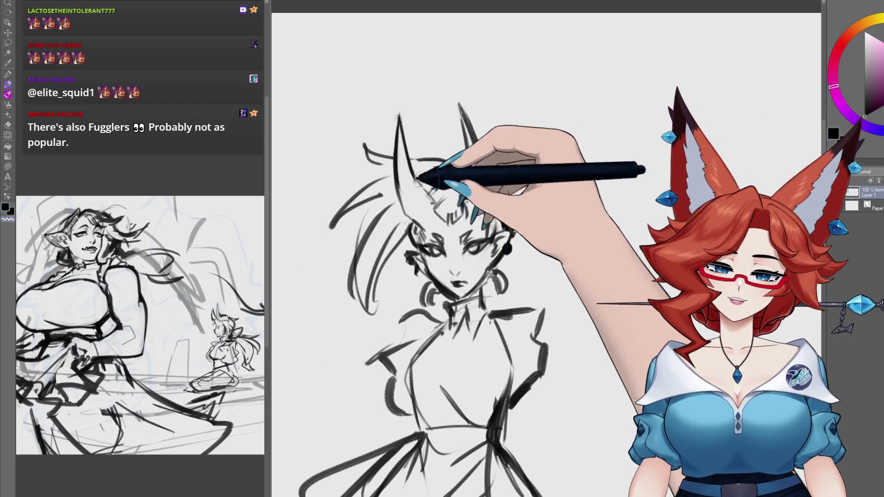
drag(417, 170, 401, 174)
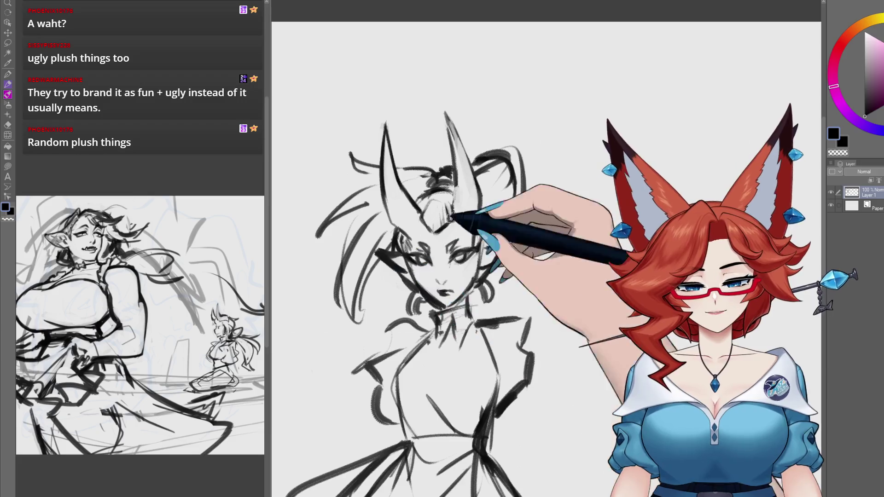
Pan away from the finished head to an empty area of the canvas.
drag(449, 216, 455, 221)
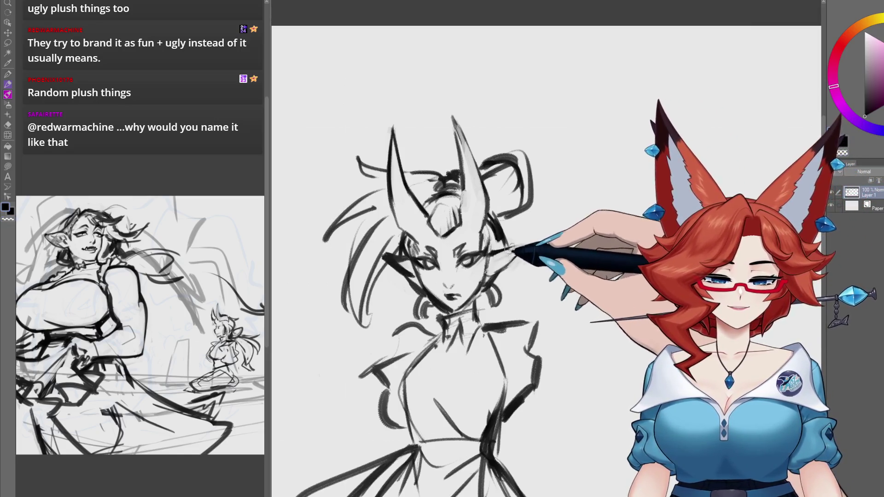
mouse_move(491, 274)
mouse_down()
mouse_move(511, 258)
mouse_move(548, 423)
mouse_move(530, 354)
mouse_move(516, 374)
mouse_move(513, 436)
mouse_up()
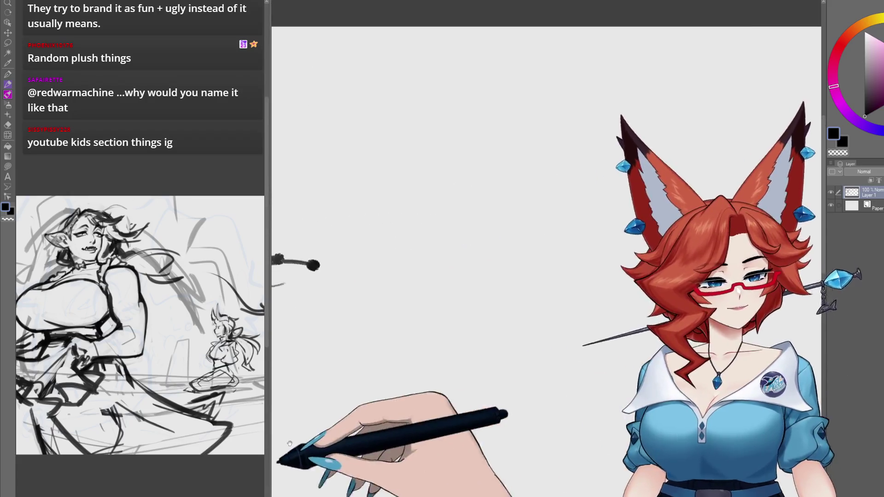
Rough in faint guide, torso, body-side and head lines for the small figure, then shrink the brush.
drag(513, 380, 511, 374)
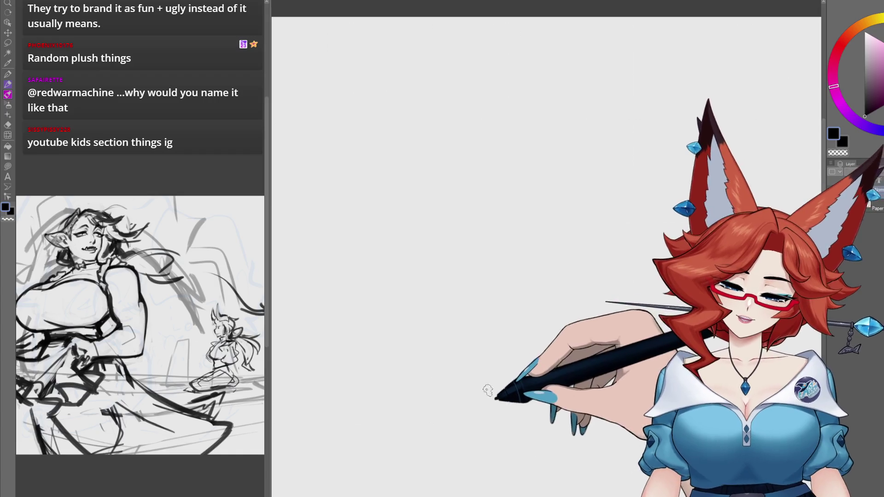
drag(487, 265, 462, 295)
drag(502, 252, 533, 292)
mouse_move(469, 251)
mouse_down()
mouse_move(520, 137)
mouse_move(510, 237)
mouse_up()
drag(468, 158, 460, 248)
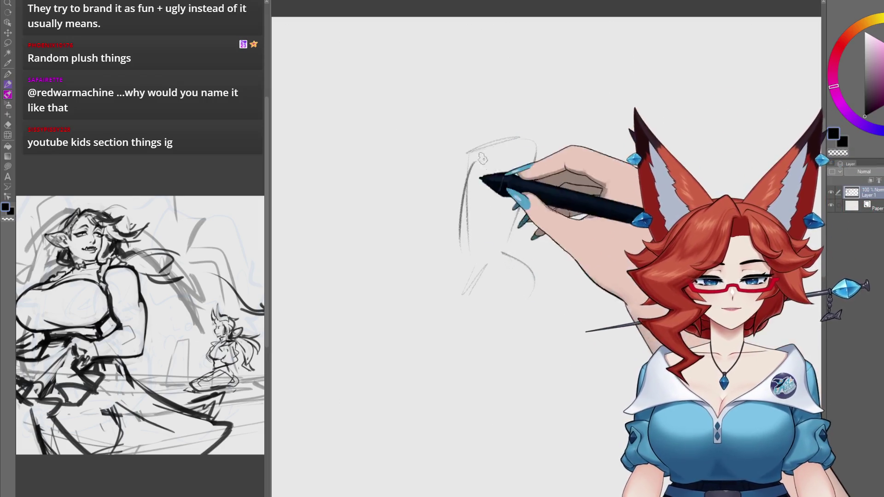
drag(536, 140, 508, 239)
mouse_move(484, 132)
mouse_down()
mouse_move(518, 85)
mouse_move(479, 94)
mouse_move(536, 104)
mouse_move(515, 114)
mouse_move(490, 164)
mouse_up()
key(bracketleft)
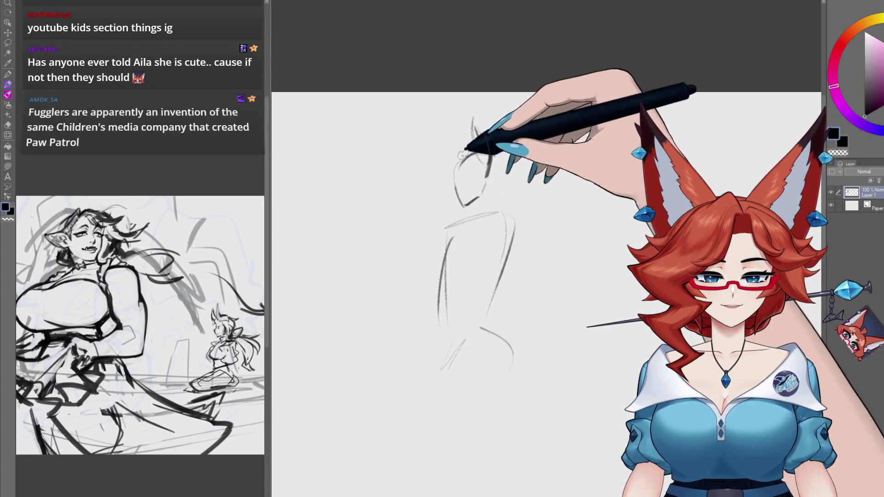
Draw two ears and dark curly hair on the small head, then add a new layer.
drag(455, 159, 462, 151)
drag(474, 118, 489, 161)
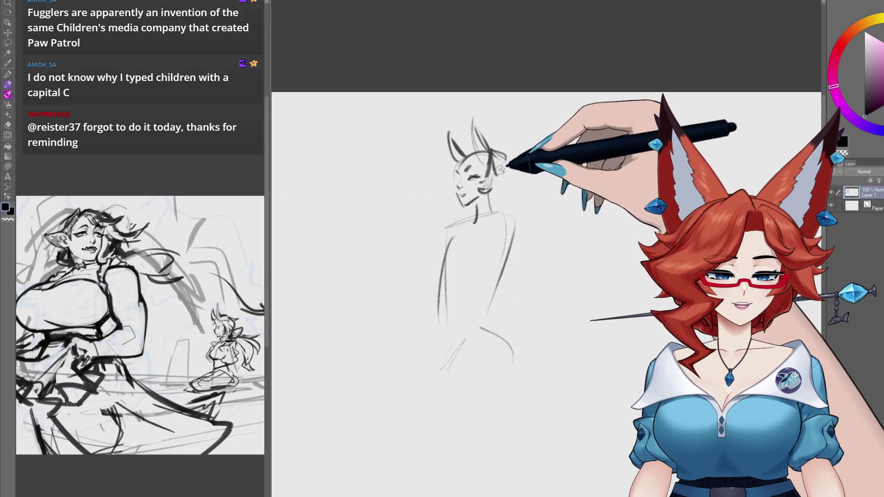
drag(500, 171, 509, 158)
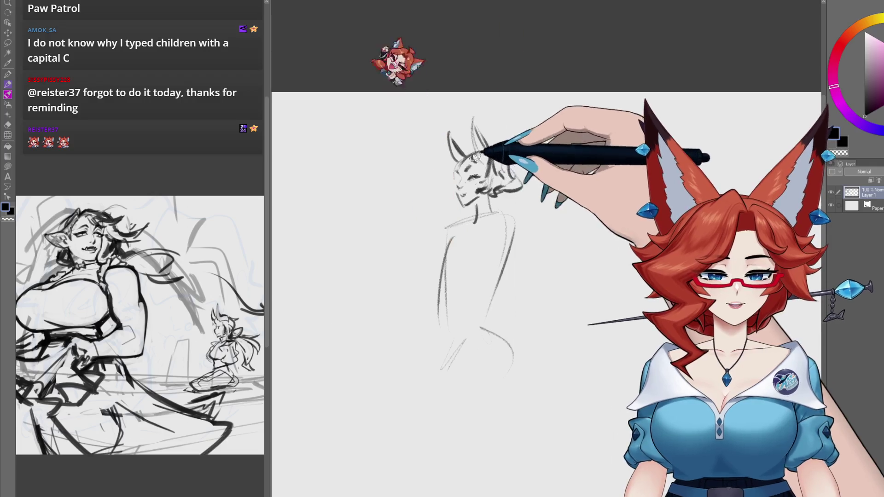
mouse_move(432, 197)
mouse_down()
mouse_move(454, 168)
mouse_move(516, 187)
mouse_up()
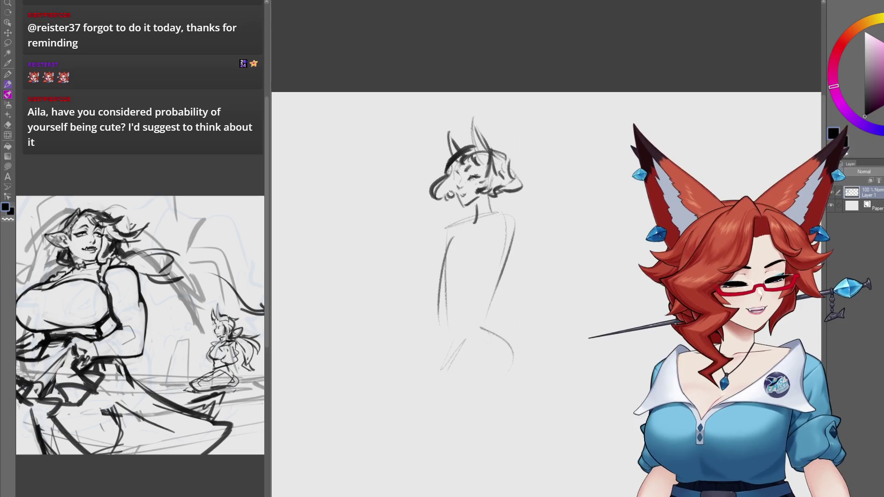
key(ctrl+shift+n)
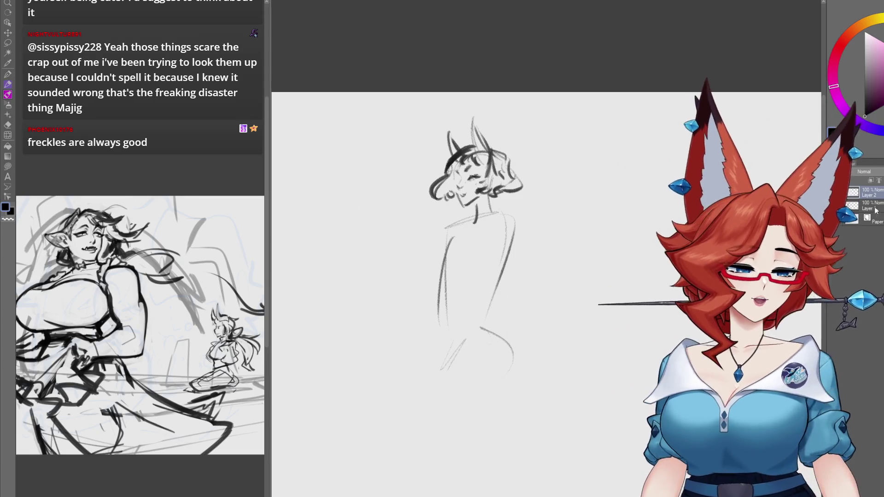
scroll(542, 345, up, 3)
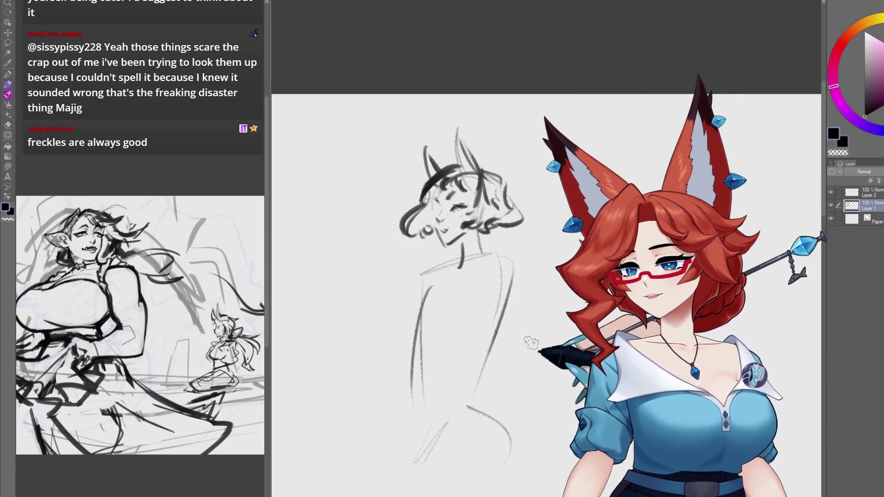
Add antler strokes above the small head, then duplicate its sketch layer with Ctrl+J.
drag(507, 230, 487, 231)
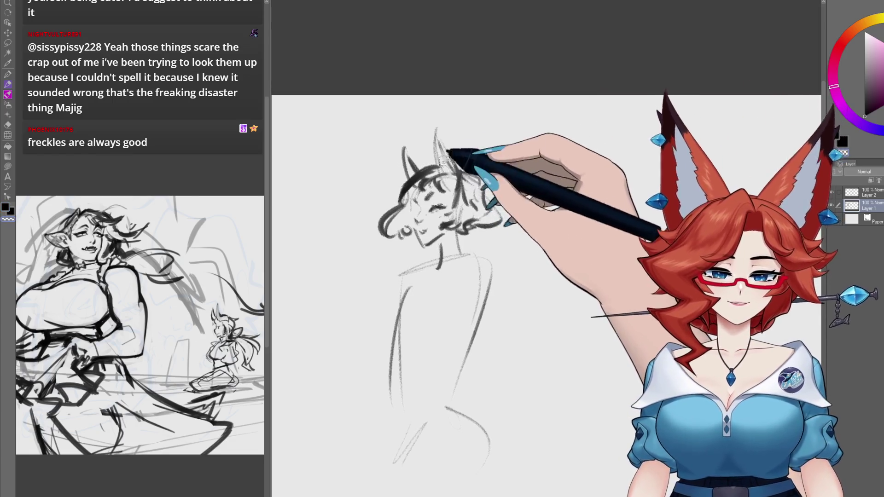
drag(452, 176, 458, 175)
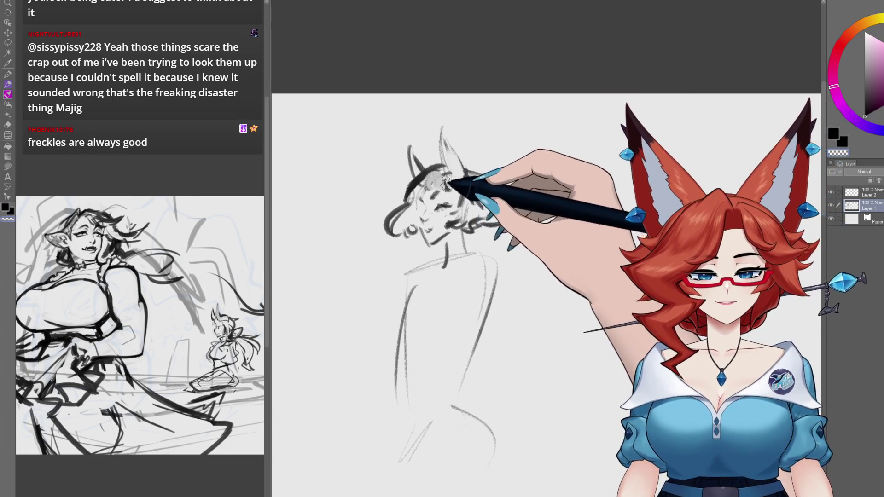
drag(467, 166, 496, 197)
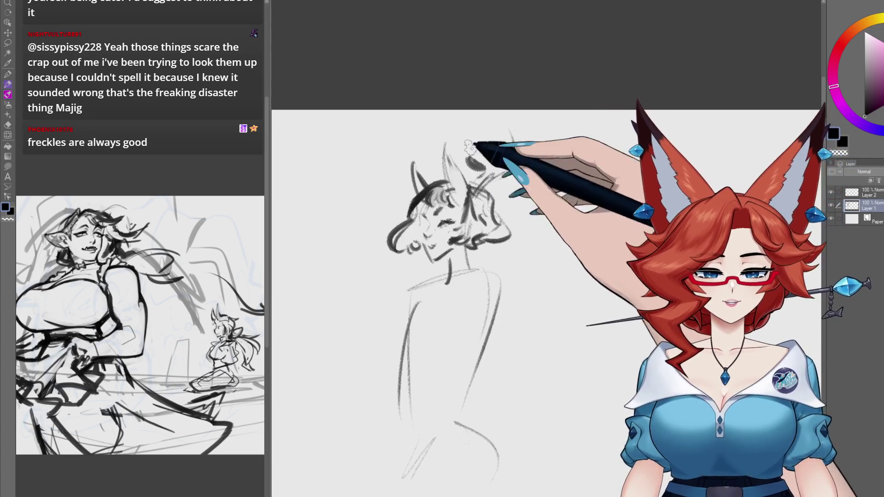
drag(500, 125, 504, 168)
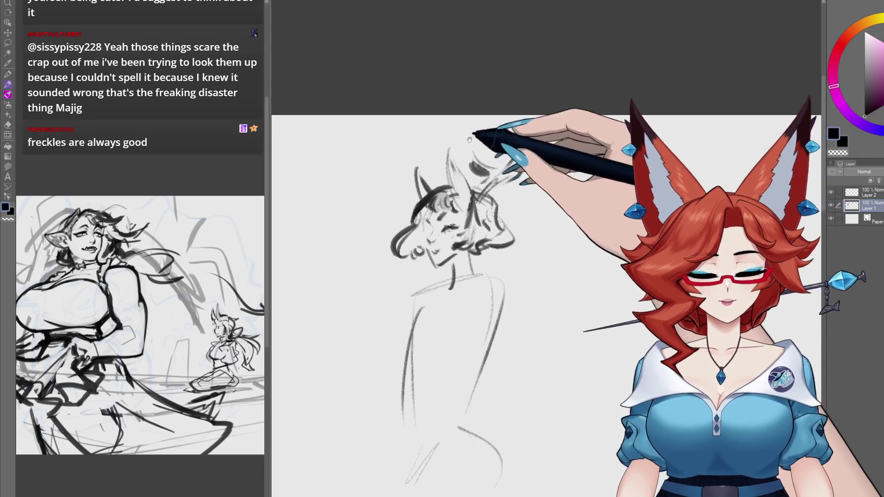
drag(469, 140, 461, 128)
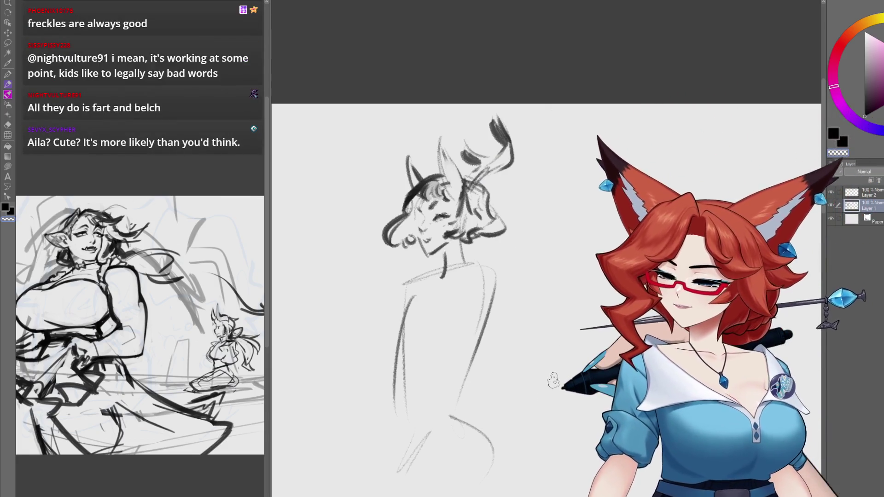
key(ctrl+j)
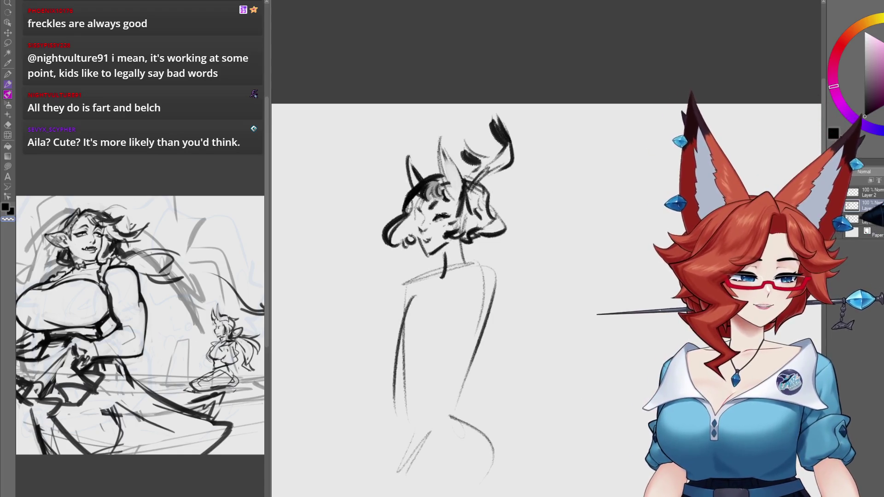
Redraw darker hair lines across the top of the head and antlers at its upper right.
drag(519, 235, 511, 237)
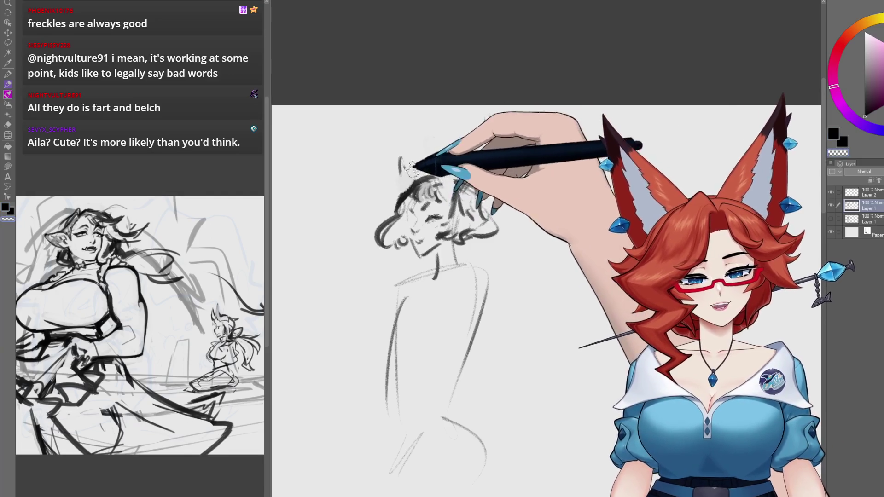
drag(442, 182, 443, 171)
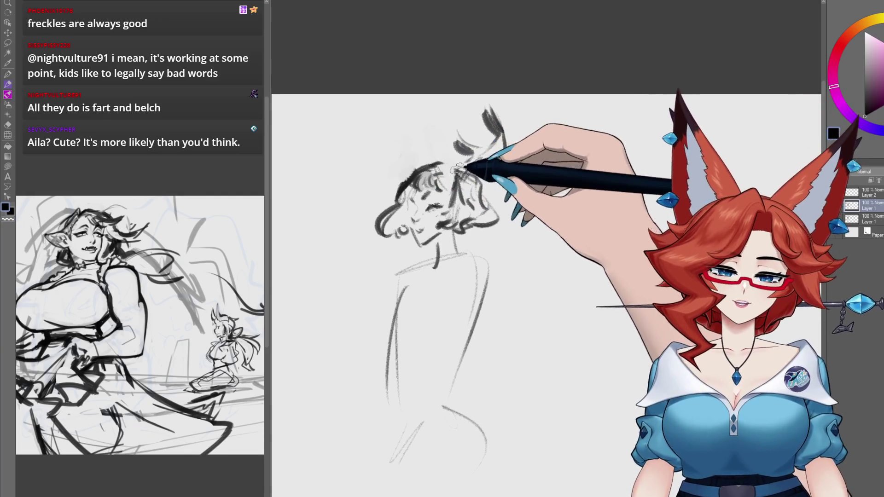
drag(440, 202, 477, 202)
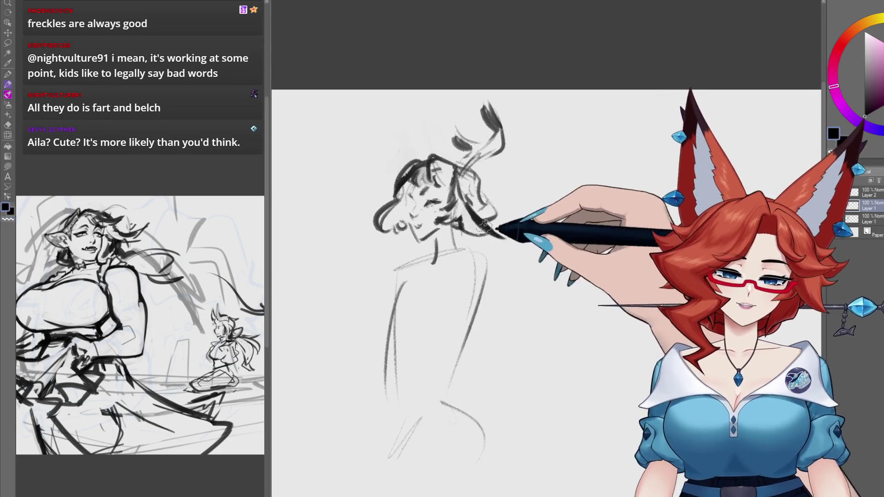
drag(468, 174, 472, 179)
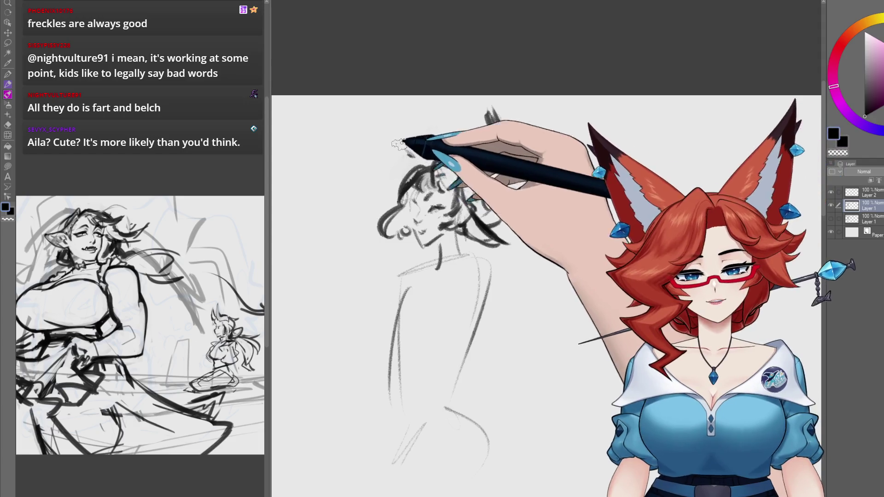
mouse_move(408, 134)
mouse_down()
mouse_move(386, 125)
mouse_move(419, 159)
mouse_up()
mouse_move(486, 113)
mouse_down()
mouse_move(506, 152)
mouse_move(499, 149)
mouse_up()
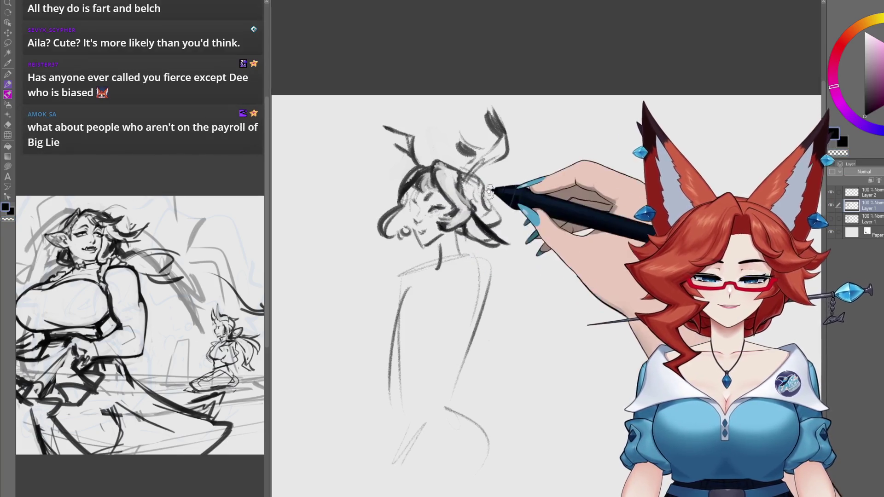
Zoom in over the figure and add dark curled strokes at the neck and collar.
scroll(489, 191, up, 2)
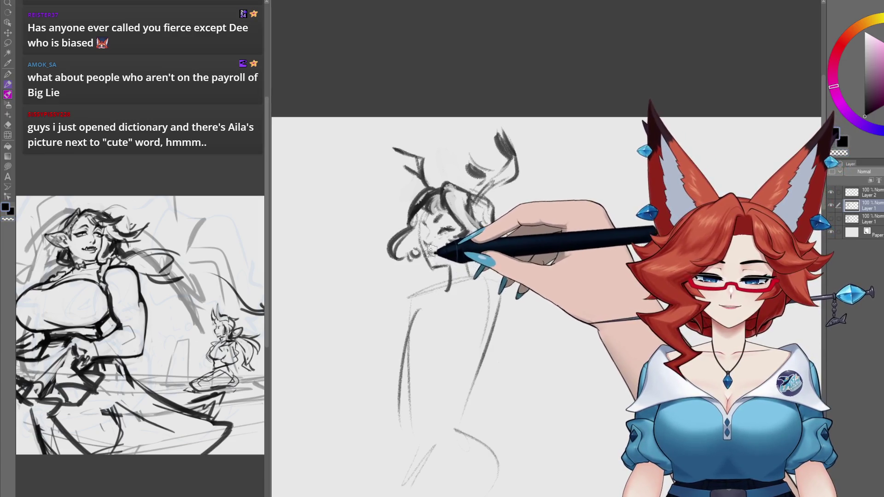
drag(517, 245, 476, 265)
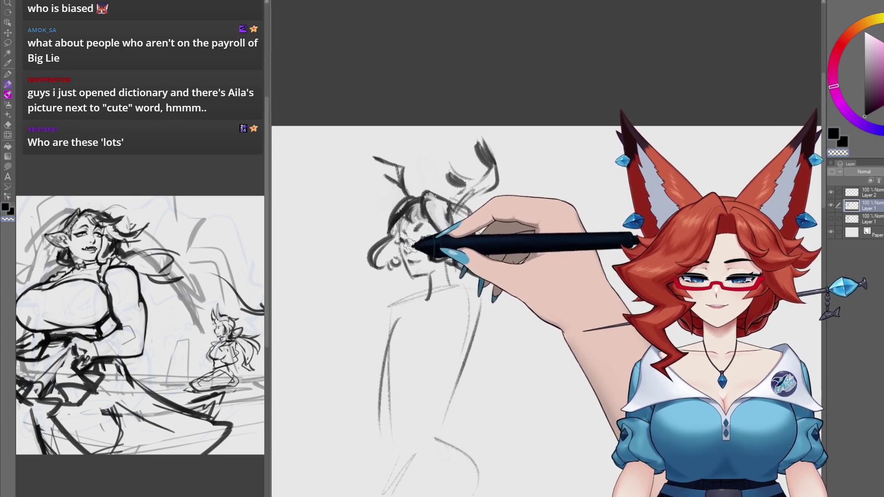
drag(463, 232, 465, 236)
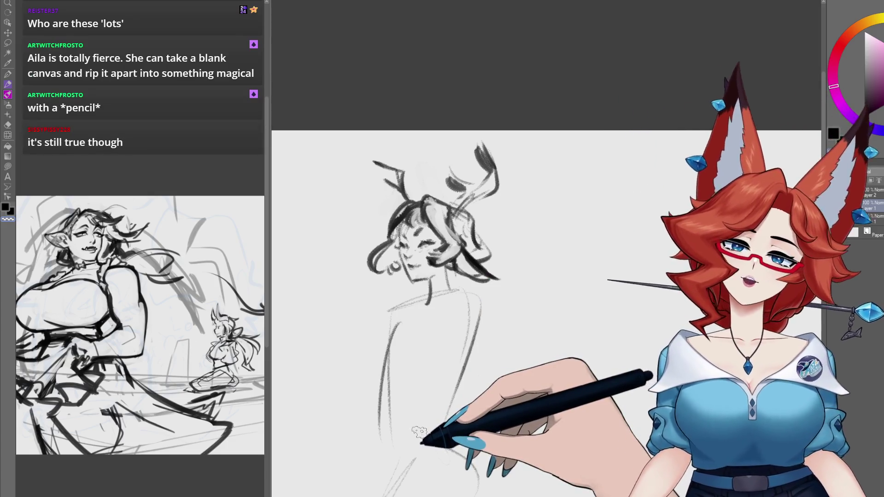
drag(459, 354, 485, 334)
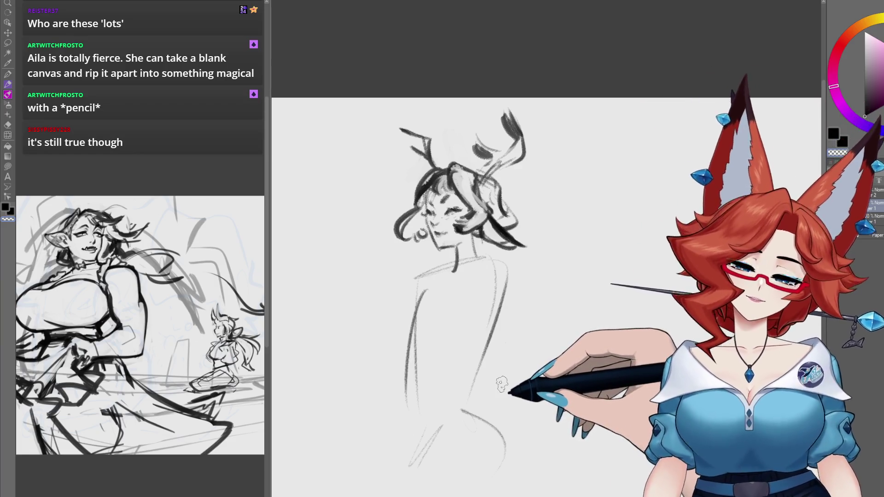
mouse_move(501, 382)
mouse_down()
mouse_move(516, 377)
mouse_move(517, 385)
mouse_move(517, 358)
mouse_up()
mouse_move(495, 249)
mouse_down()
mouse_move(460, 264)
mouse_move(488, 251)
mouse_move(465, 273)
mouse_move(499, 271)
mouse_up()
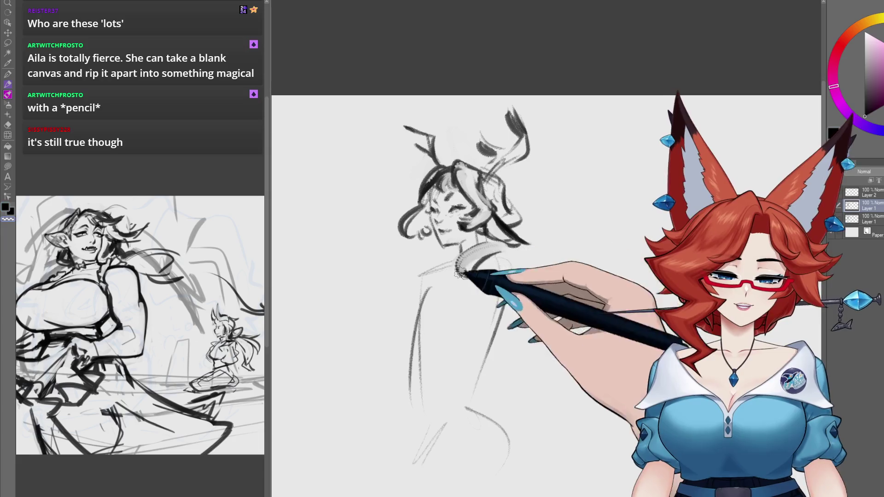
Undo the last collar stroke, then draw long flowing hair curves with curled ends and a fluffy collar.
key(ctrl+z)
mouse_move(528, 237)
mouse_down()
mouse_move(592, 265)
mouse_move(597, 312)
mouse_up()
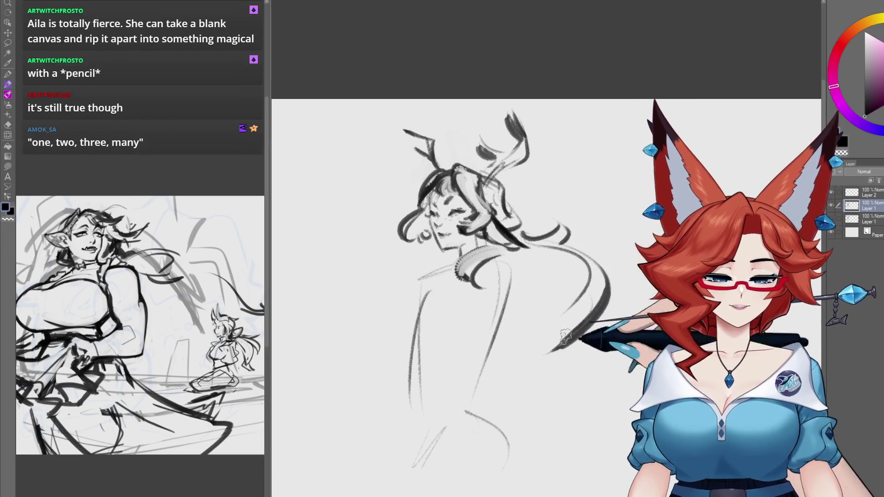
drag(537, 346, 555, 397)
mouse_move(436, 257)
mouse_down()
mouse_move(457, 253)
mouse_move(450, 256)
mouse_move(483, 276)
mouse_up()
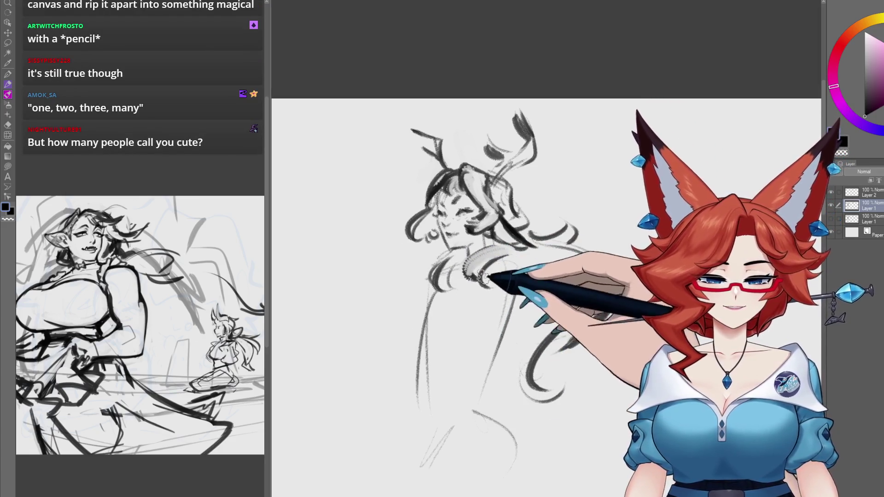
Pan the view left, right and back up to the small figure's face.
drag(558, 374, 517, 394)
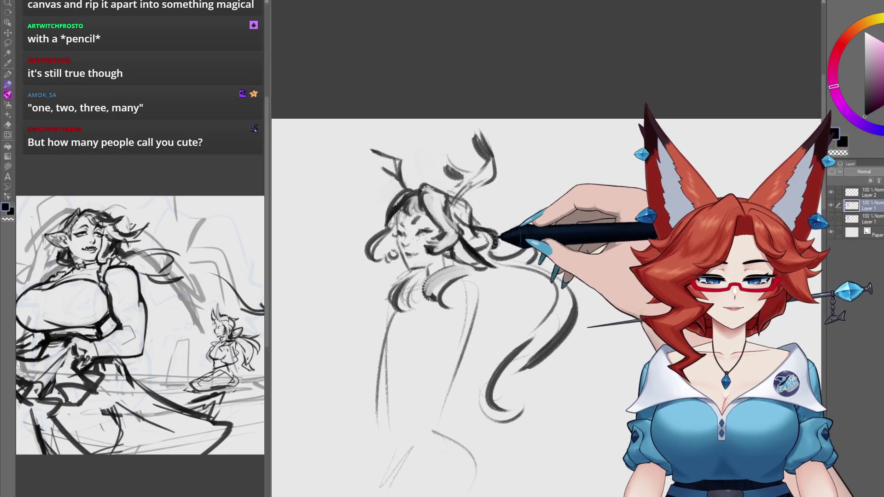
drag(540, 335, 566, 328)
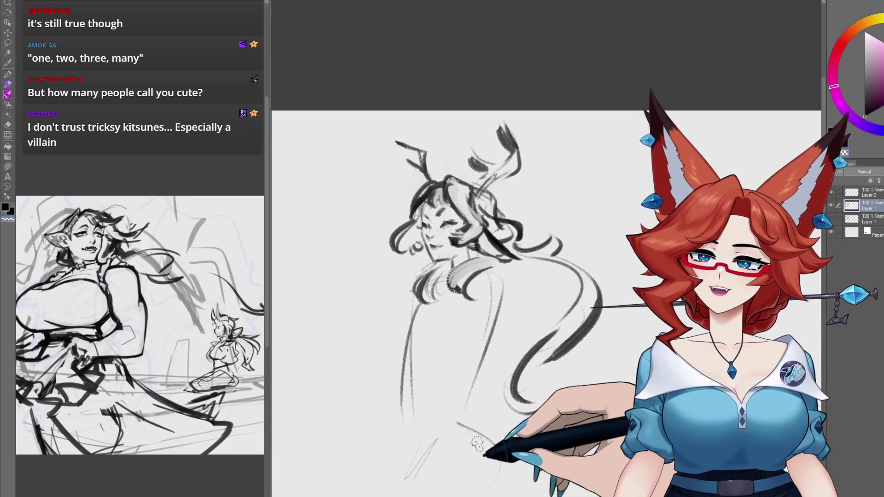
mouse_move(478, 418)
mouse_down()
mouse_move(523, 416)
mouse_move(529, 456)
mouse_move(534, 434)
mouse_up()
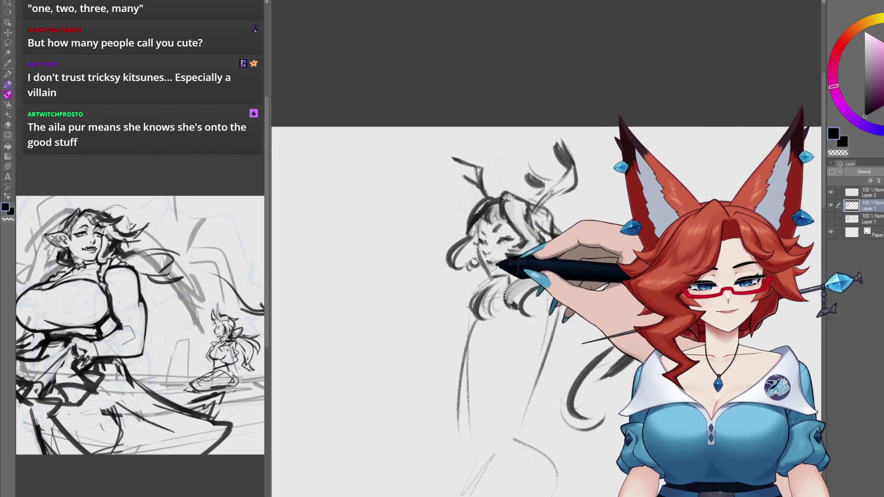
drag(569, 411, 521, 392)
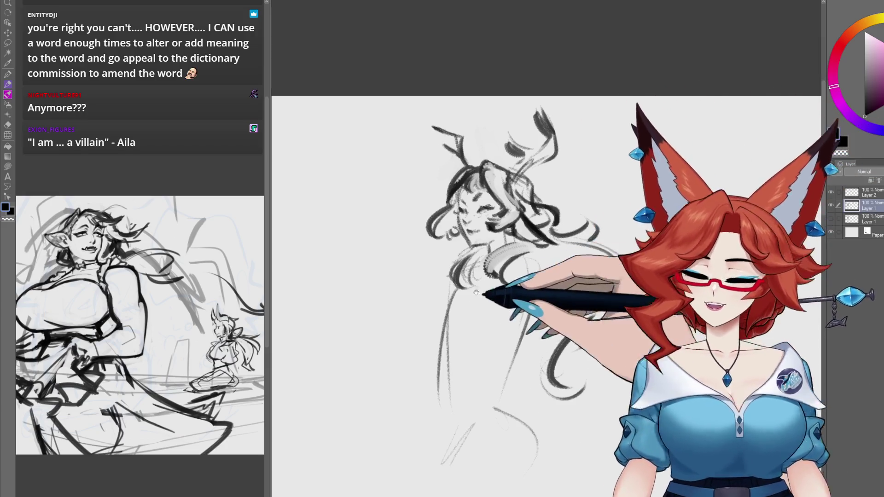
Zoom out to see the whole sketch page.
scroll(502, 180, up, 2)
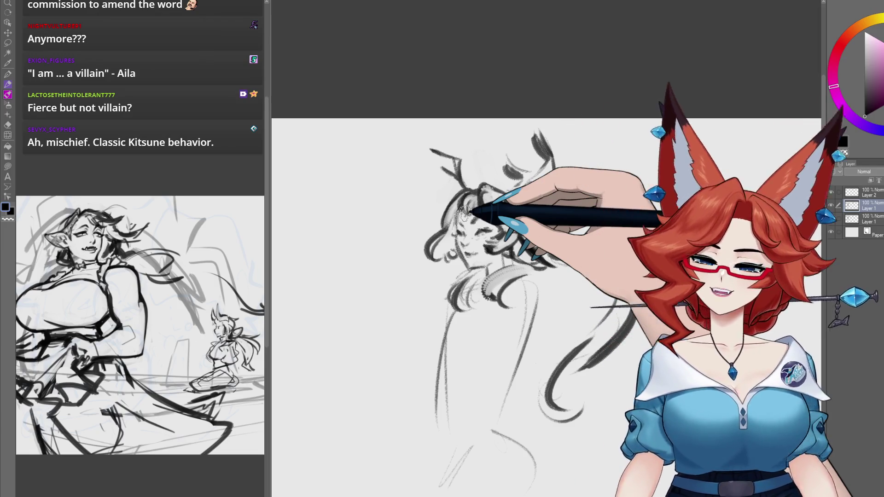
drag(546, 363, 546, 257)
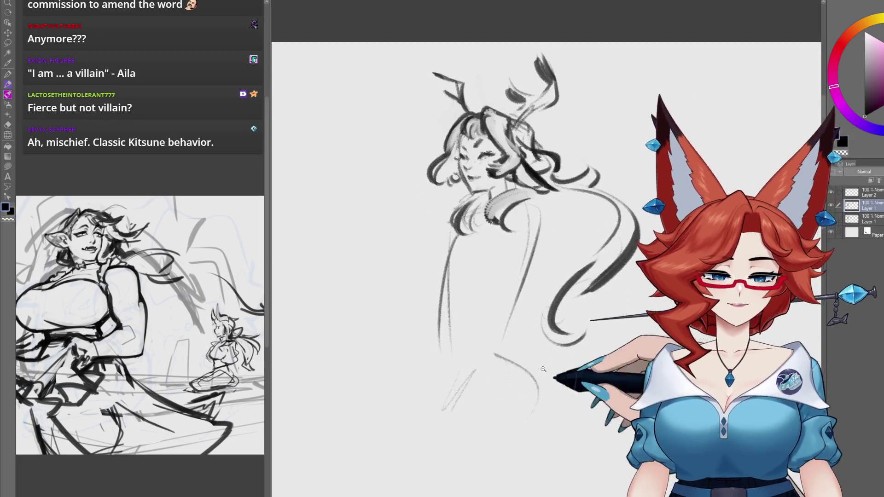
scroll(546, 257, down, 5)
drag(507, 429, 605, 336)
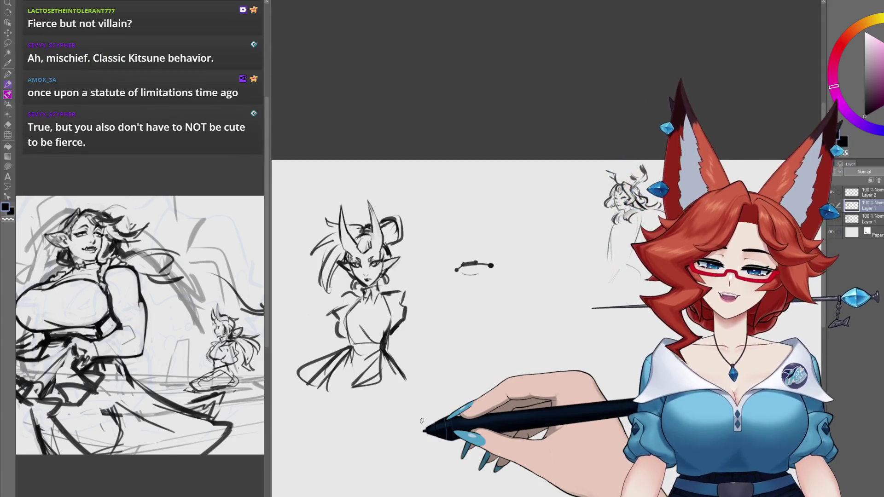
scroll(591, 295, up, 5)
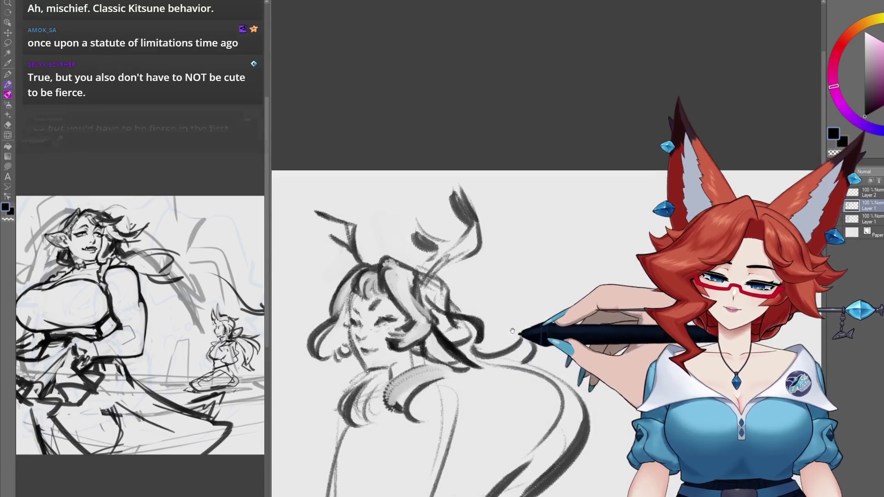
scroll(561, 270, down, 2)
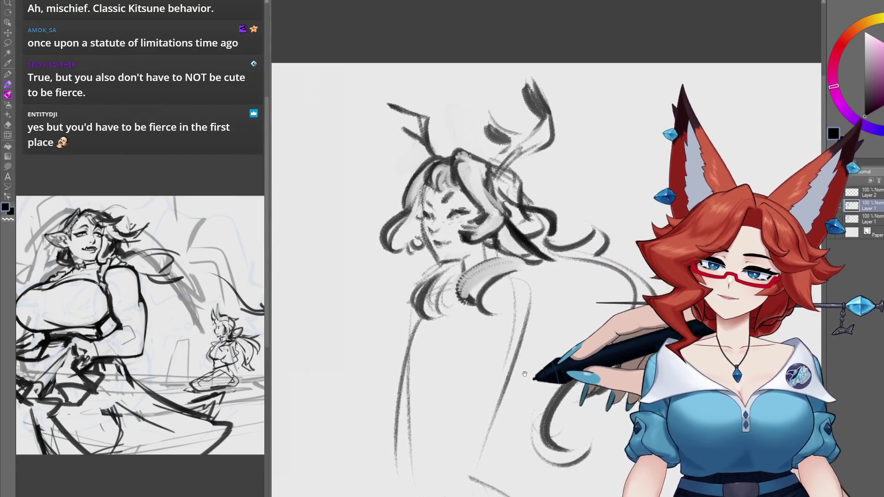
scroll(517, 377, up, 2)
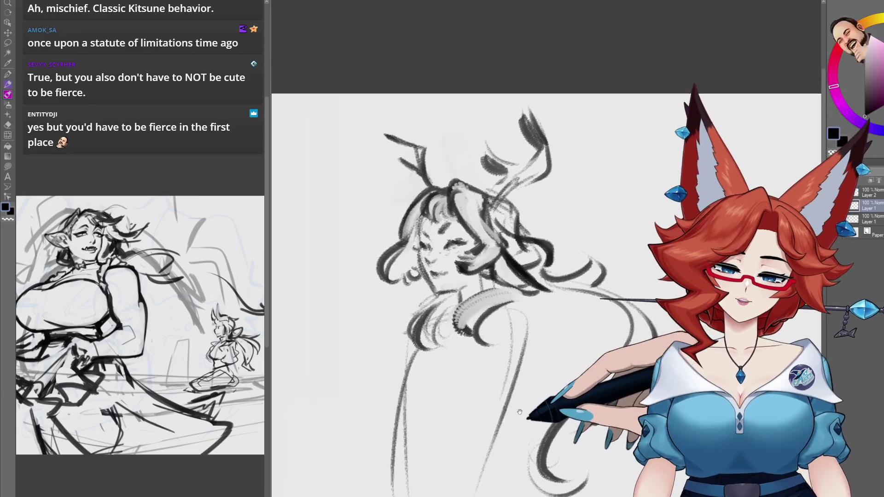
scroll(458, 269, up, 2)
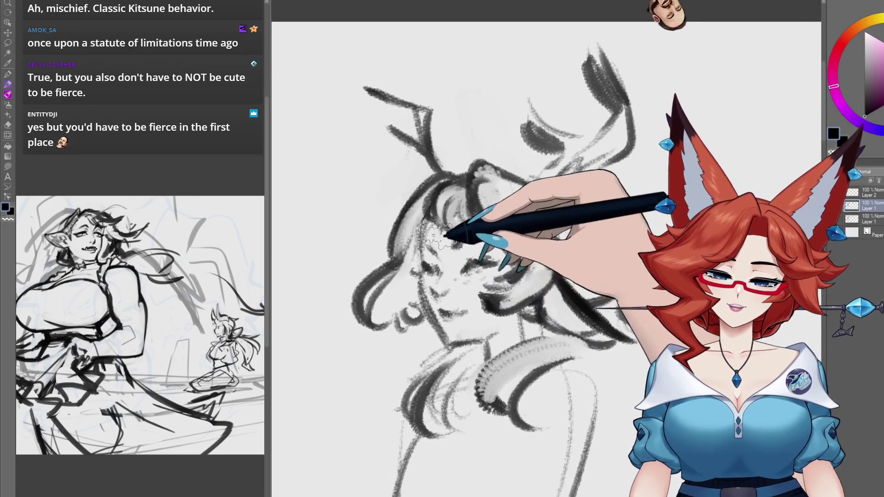
scroll(474, 419, down, 2)
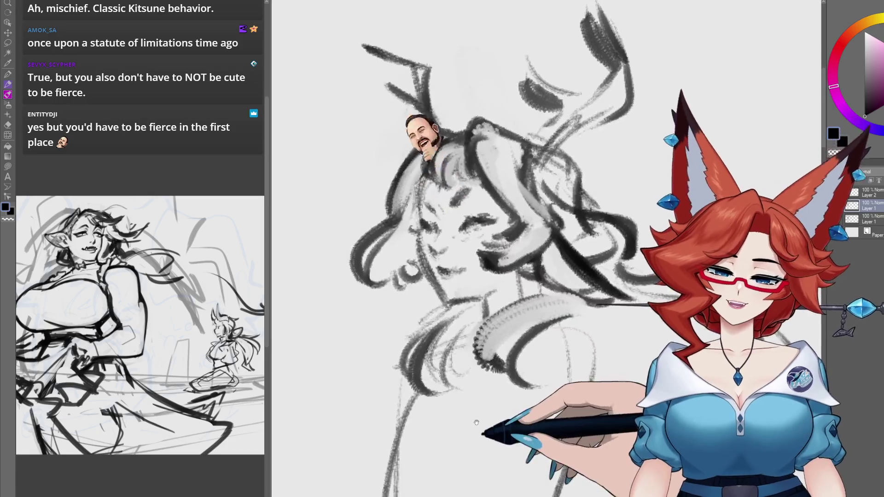
Lasso-select the small antlered sketch in the upper right.
drag(471, 419, 467, 425)
scroll(467, 425, down, 5)
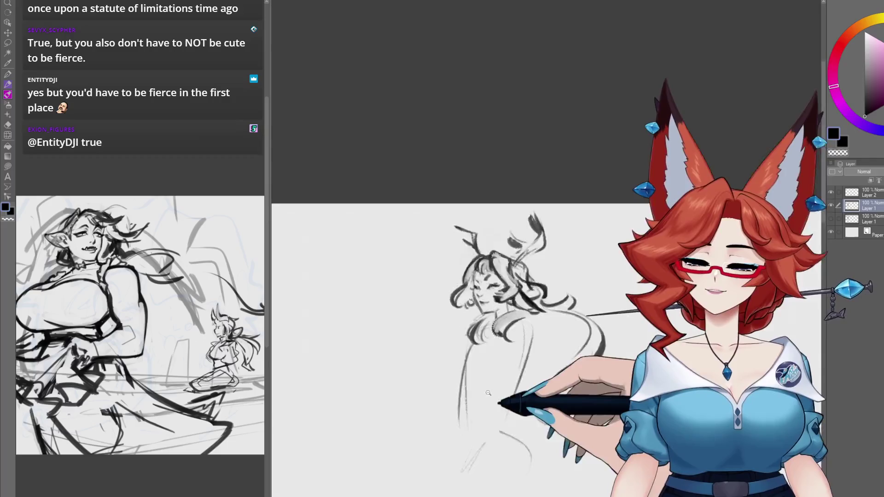
scroll(597, 349, down, 2)
scroll(582, 362, up, 2)
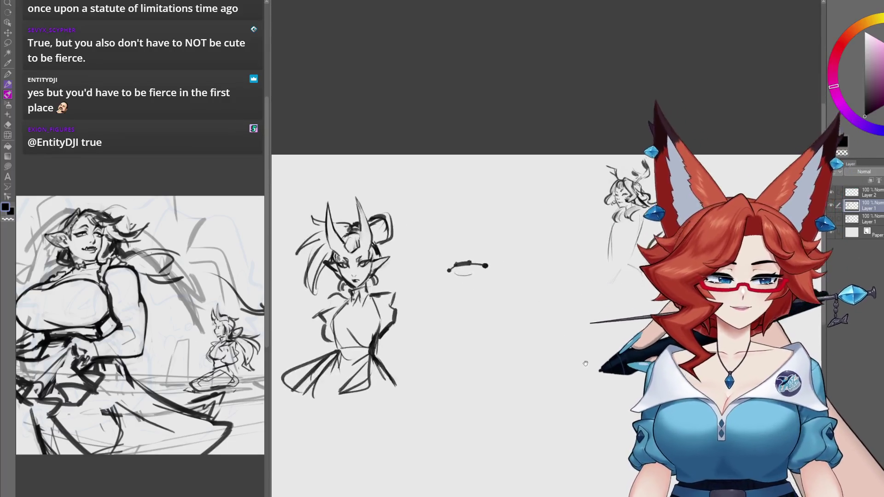
drag(584, 363, 544, 367)
key(m)
mouse_move(691, 163)
mouse_down()
mouse_move(552, 159)
mouse_move(626, 341)
mouse_up()
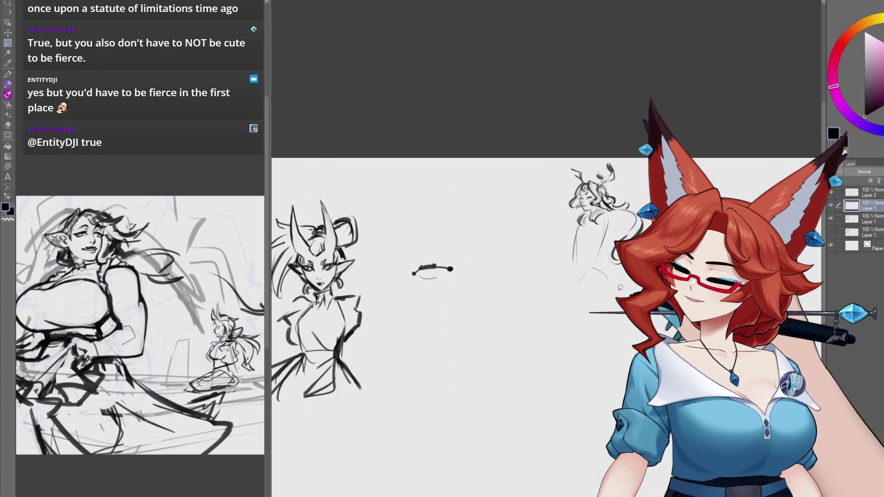
Drag the selected sketch down-left beside the horned figure.
key(k)
mouse_move(623, 238)
mouse_down()
mouse_move(463, 395)
mouse_move(643, 358)
mouse_up()
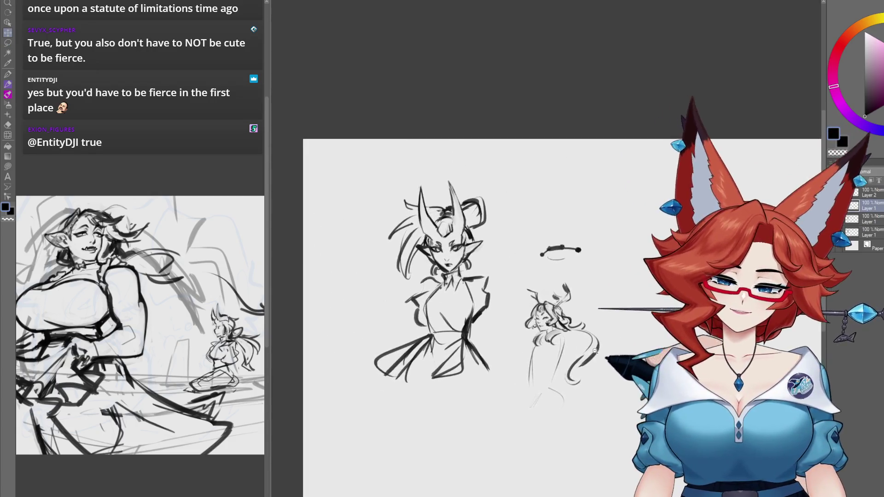
scroll(643, 357, up, 2)
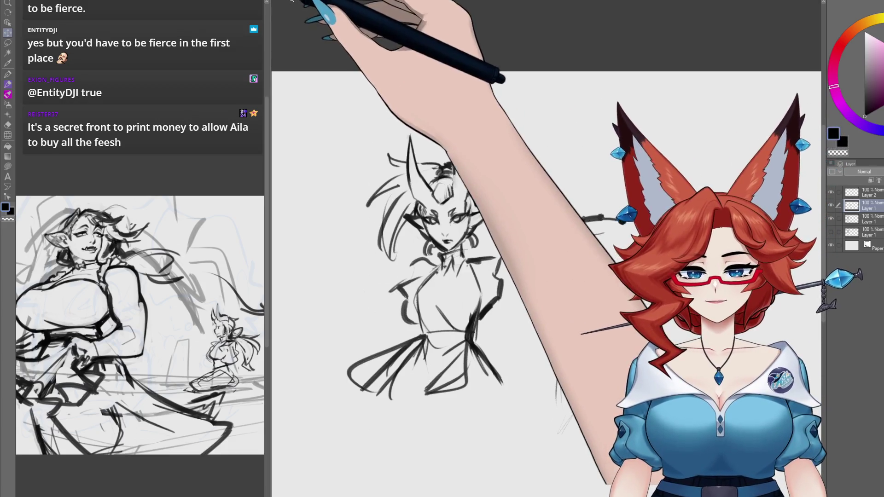
Switch to the full composition document and toggle Layer 9's visibility to compare.
key(ctrl+Tab)
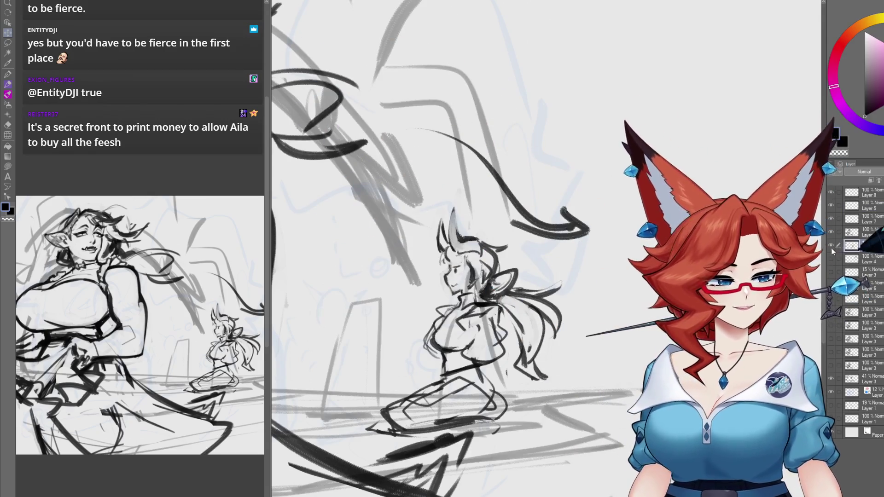
click(832, 245)
click(831, 245)
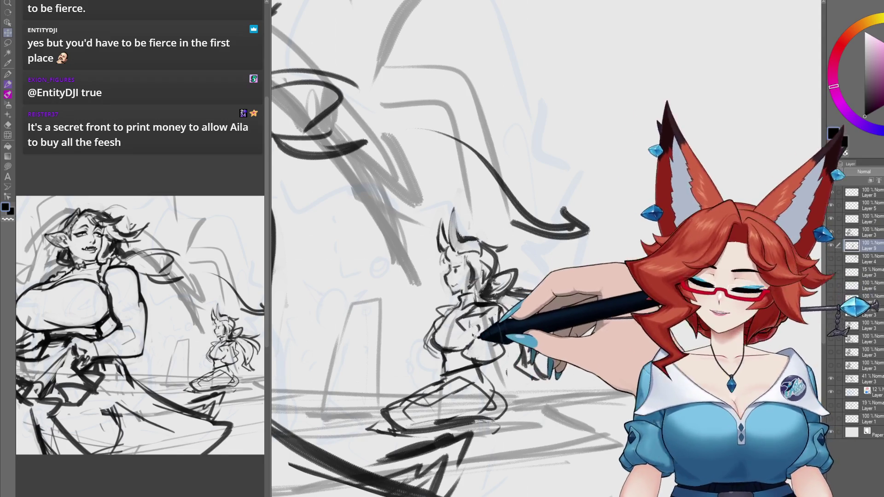
Erase the small figure's flowing hair strokes.
mouse_move(509, 355)
mouse_down()
mouse_move(499, 354)
mouse_move(522, 348)
mouse_up()
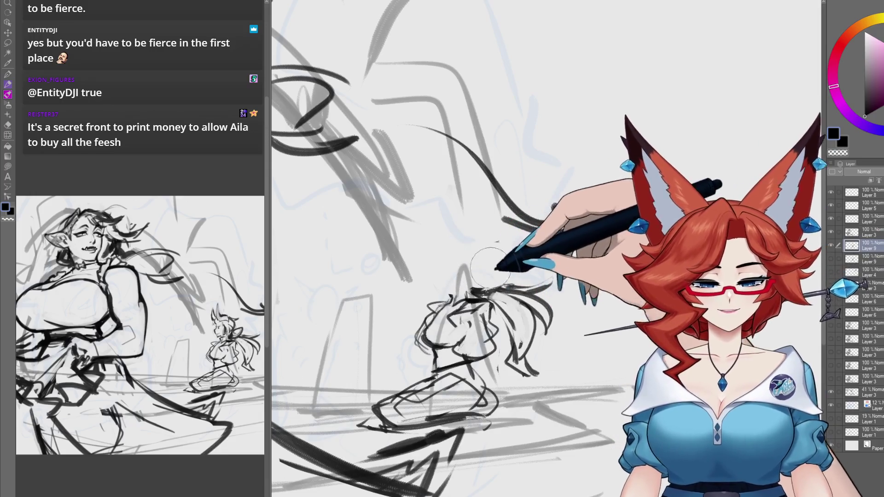
drag(573, 345, 568, 315)
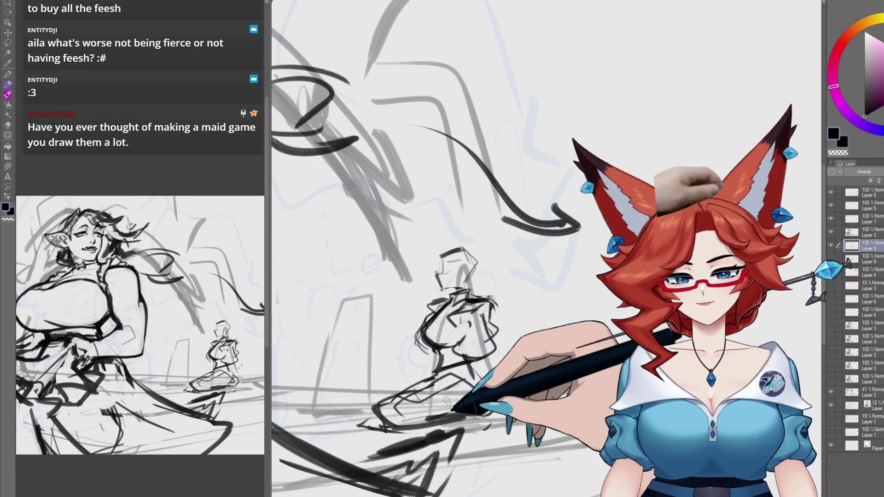
scroll(505, 390, up, 2)
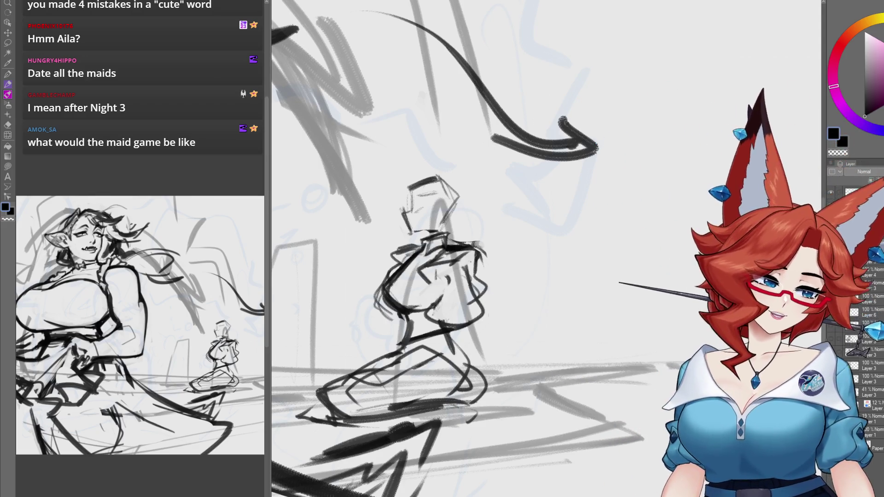
Pan the view across the small figure's body for refining.
drag(465, 342, 511, 359)
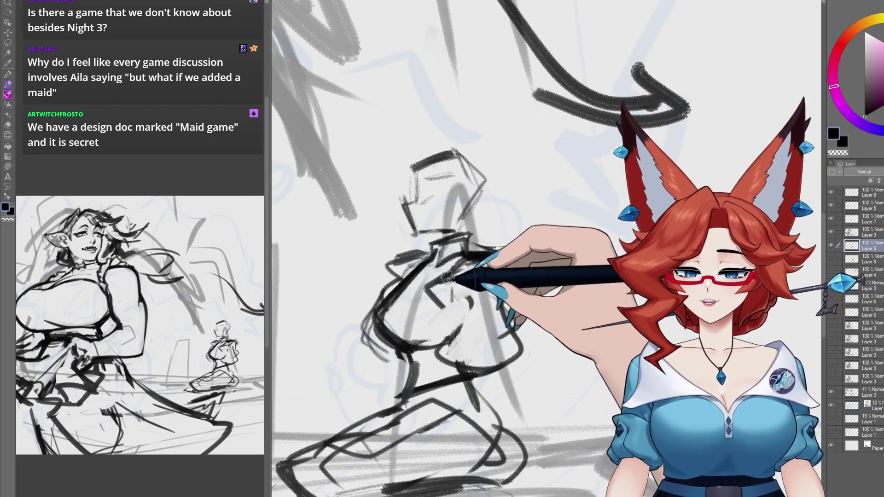
mouse_move(450, 287)
mouse_down()
mouse_move(468, 290)
mouse_move(457, 250)
mouse_up()
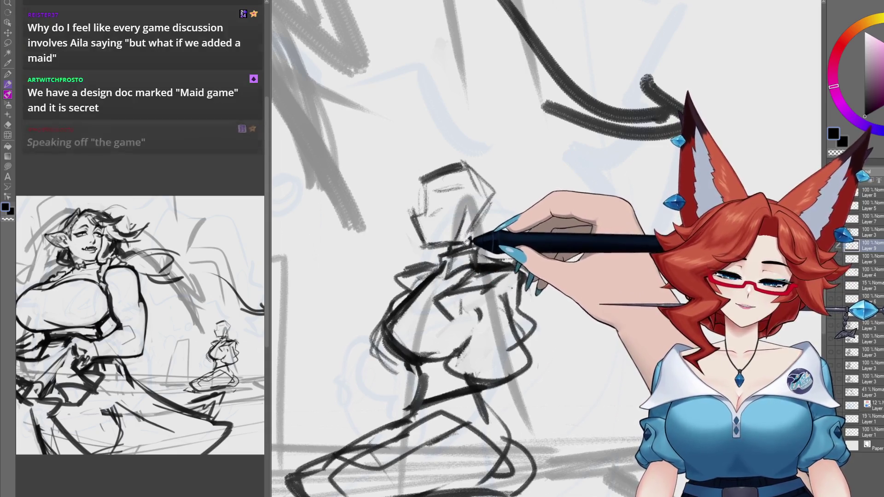
drag(466, 237, 462, 244)
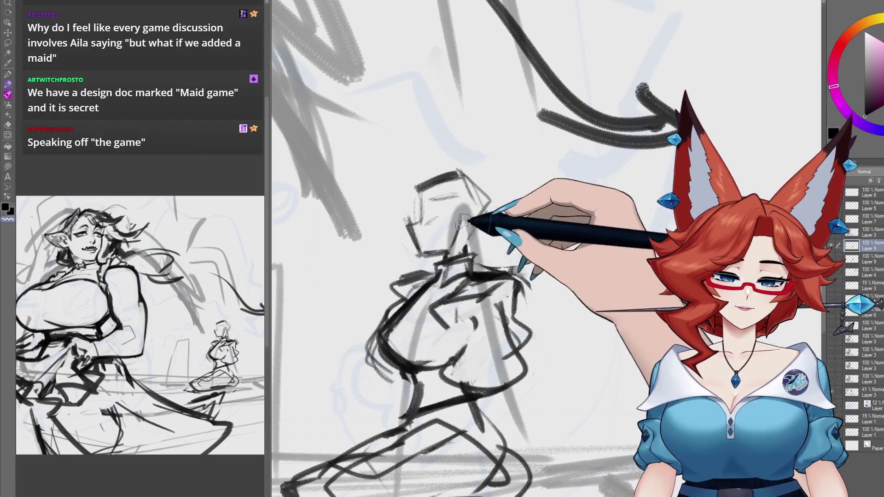
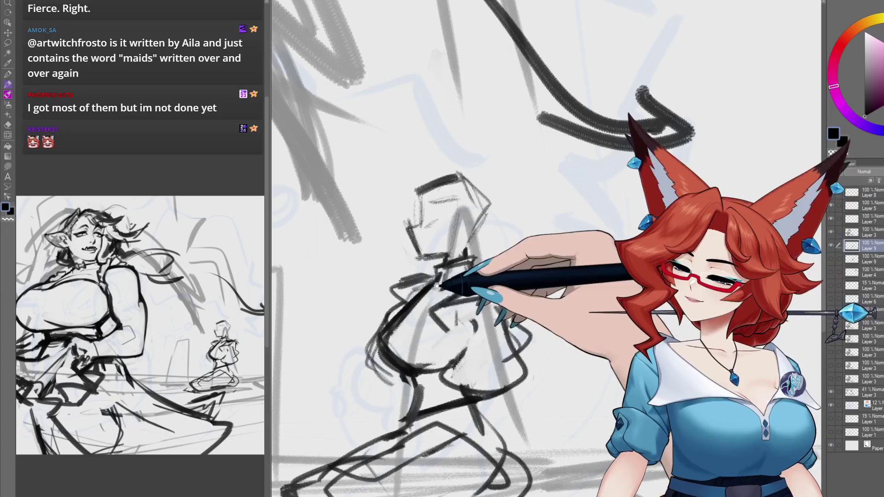
Tilt and pan the view onto the background figure, then darken its torso with bold pencil strokes.
drag(437, 286, 464, 292)
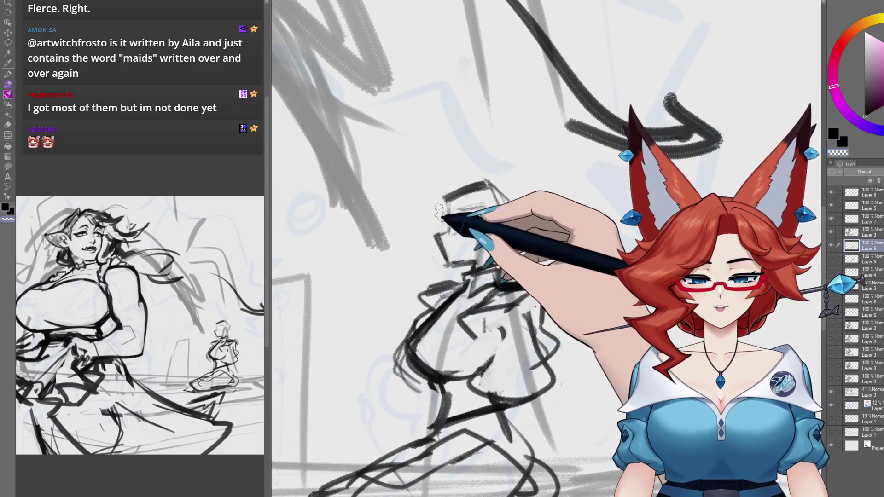
mouse_move(441, 196)
mouse_down()
mouse_move(509, 183)
mouse_move(498, 200)
mouse_move(480, 187)
mouse_move(430, 207)
mouse_move(503, 193)
mouse_move(569, 201)
mouse_move(485, 191)
mouse_up()
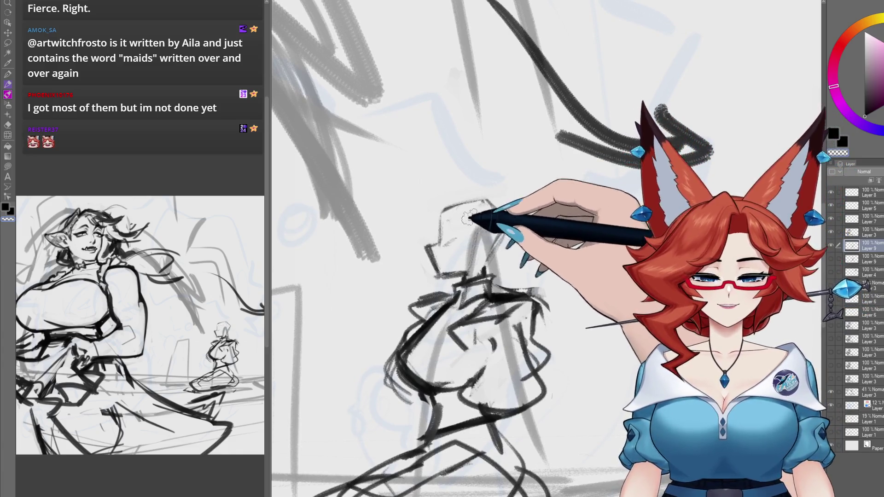
drag(531, 278, 527, 290)
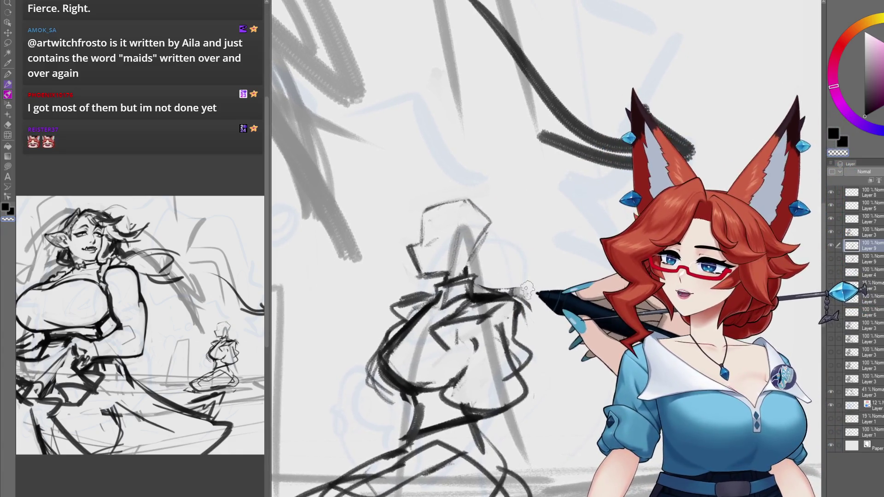
drag(518, 327, 473, 289)
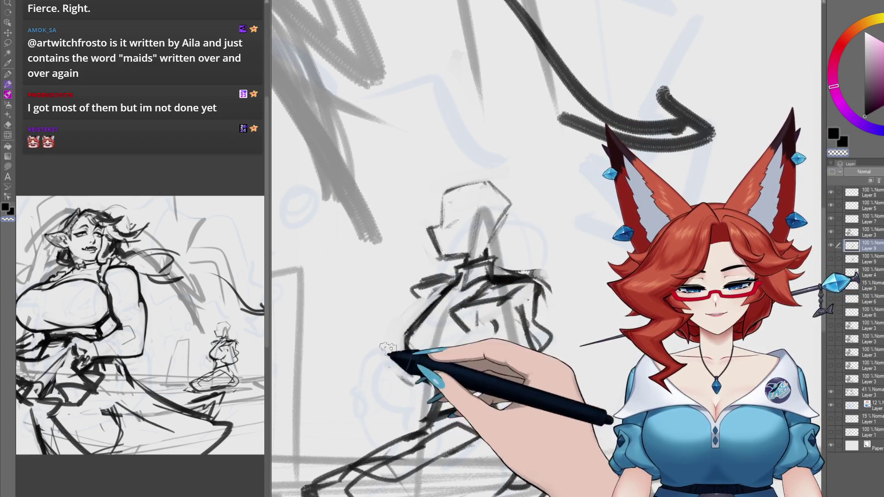
drag(403, 361, 435, 301)
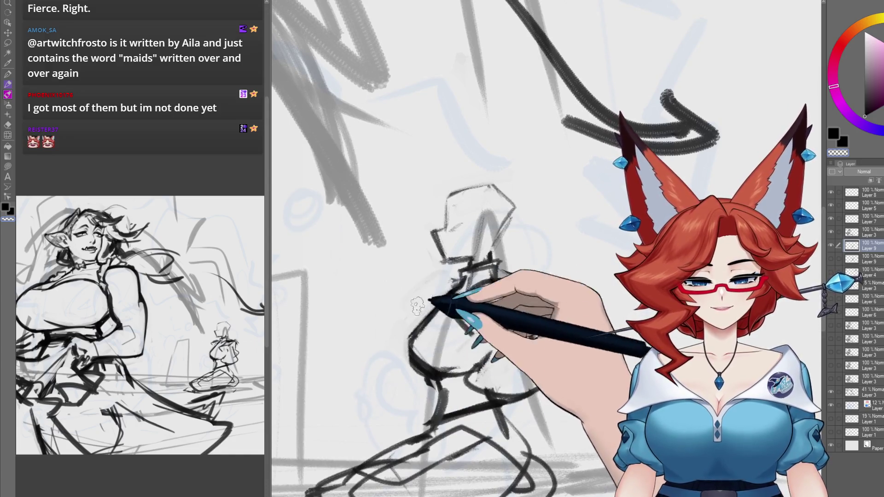
mouse_move(448, 278)
mouse_down()
mouse_move(529, 295)
mouse_move(543, 322)
mouse_up()
mouse_move(514, 375)
mouse_down()
mouse_move(497, 329)
mouse_move(470, 304)
mouse_move(484, 312)
mouse_up()
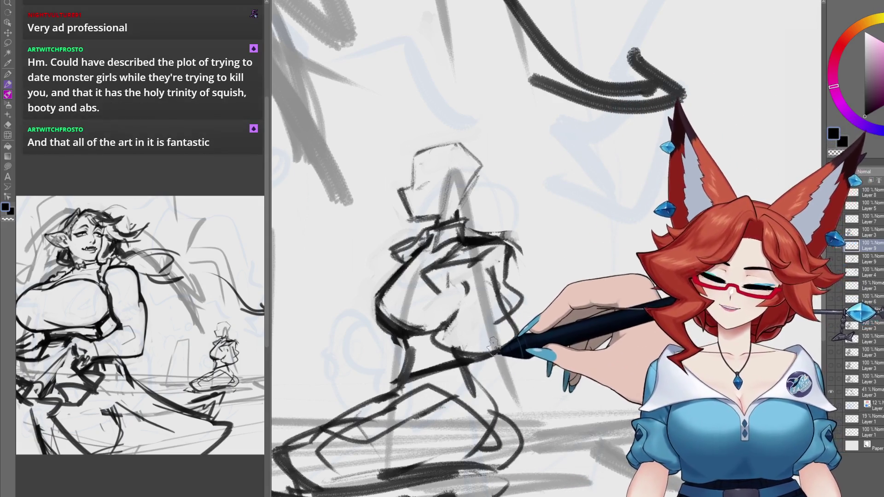
Add body lines and two pointed ears to the small figure, then fit the whole canvas in view.
drag(488, 352, 479, 358)
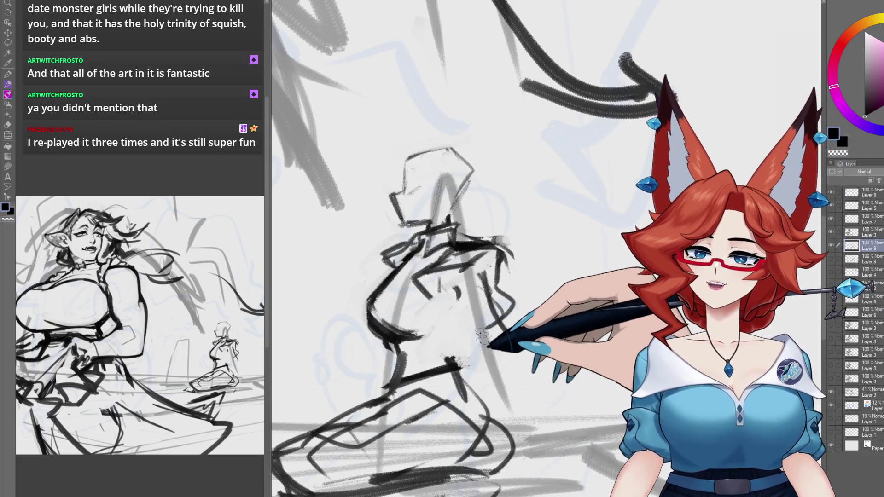
mouse_move(439, 279)
mouse_down()
mouse_move(473, 306)
mouse_move(469, 320)
mouse_move(511, 325)
mouse_move(476, 262)
mouse_move(481, 295)
mouse_move(467, 288)
mouse_move(488, 265)
mouse_move(486, 315)
mouse_up()
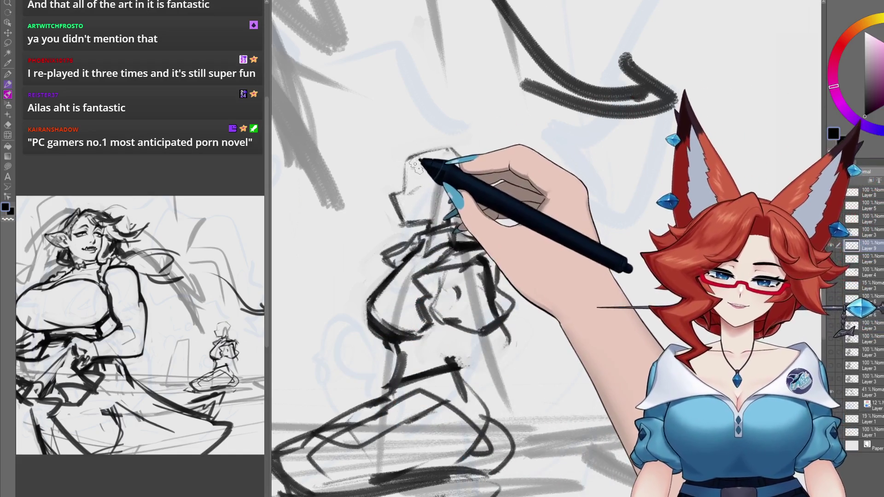
mouse_move(400, 95)
mouse_down()
mouse_move(404, 134)
mouse_move(430, 155)
mouse_up()
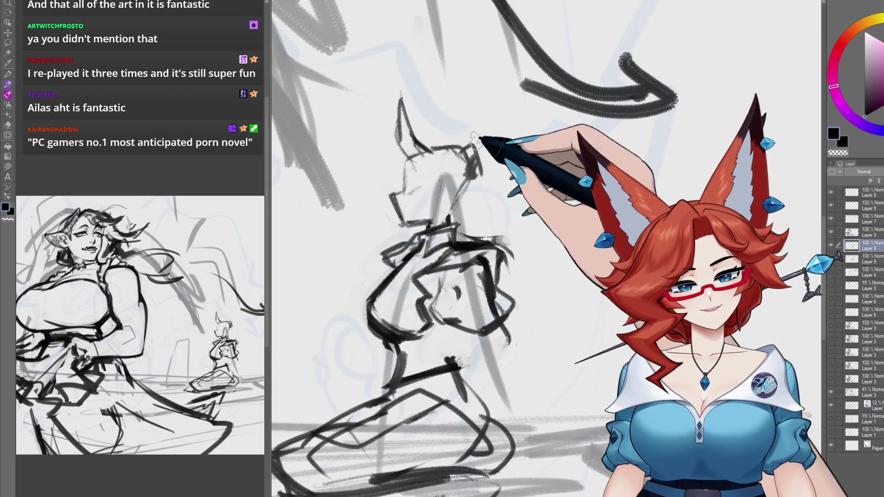
mouse_move(452, 134)
mouse_down()
mouse_move(479, 136)
mouse_move(516, 161)
mouse_up()
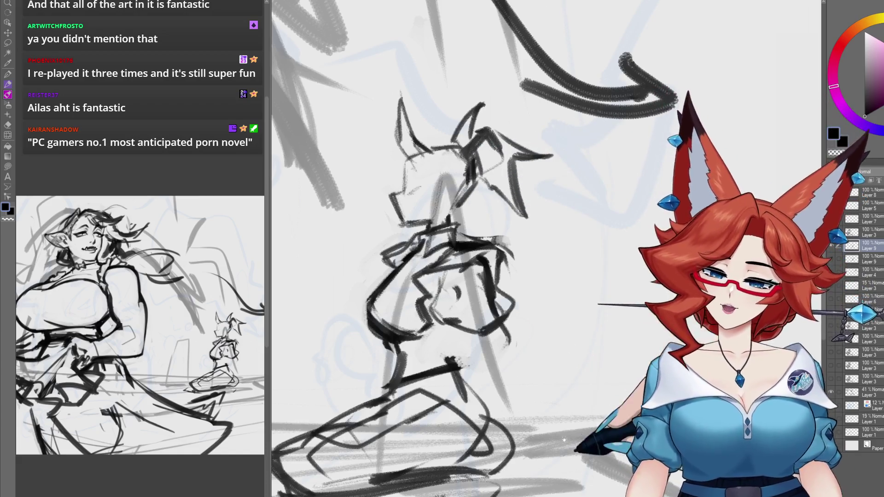
key(ctrl+0)
mouse_move(595, 387)
mouse_down()
mouse_move(621, 398)
mouse_move(521, 419)
mouse_up()
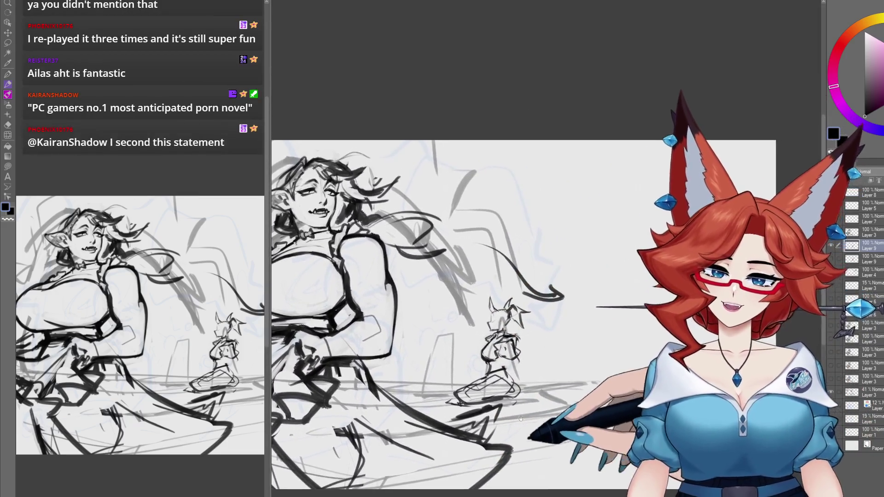
Erase the tail end of the curved hair stroke right of the main figure.
scroll(520, 418, up, 2)
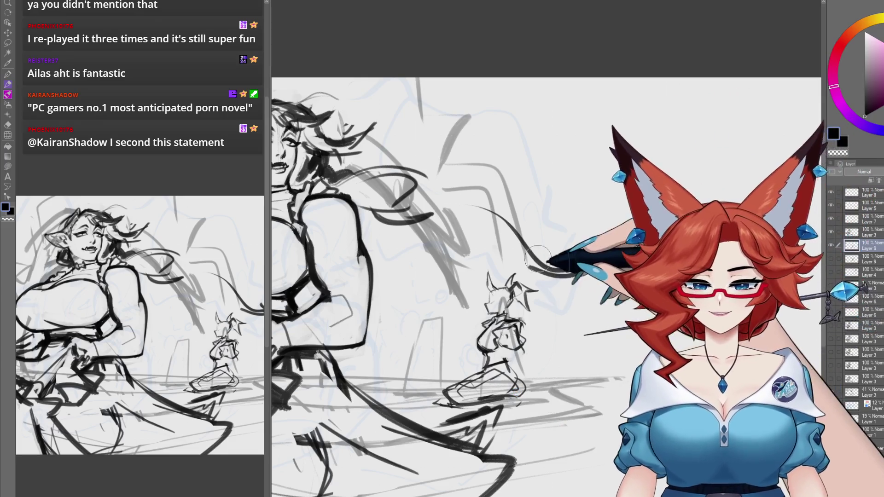
drag(527, 247, 584, 270)
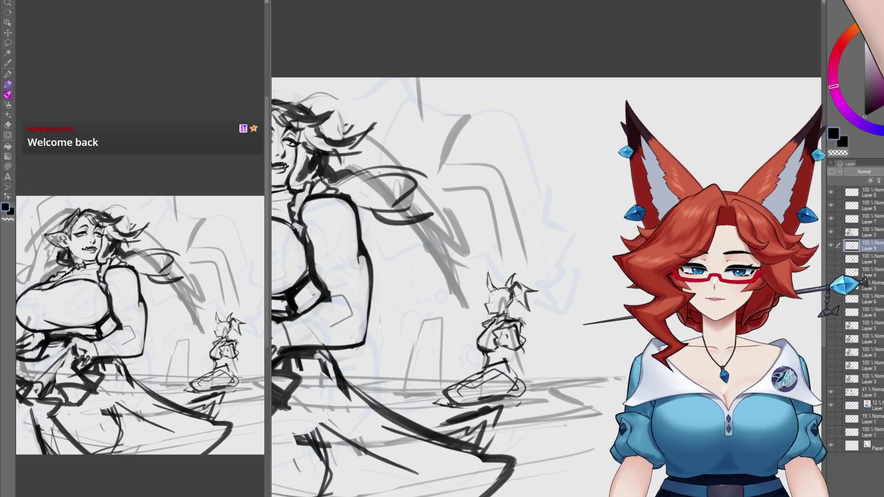
Check the full page, close the small figure's fist into a round loop, then switch to the colored painting.
drag(461, 276, 630, 207)
scroll(659, 360, down, 3)
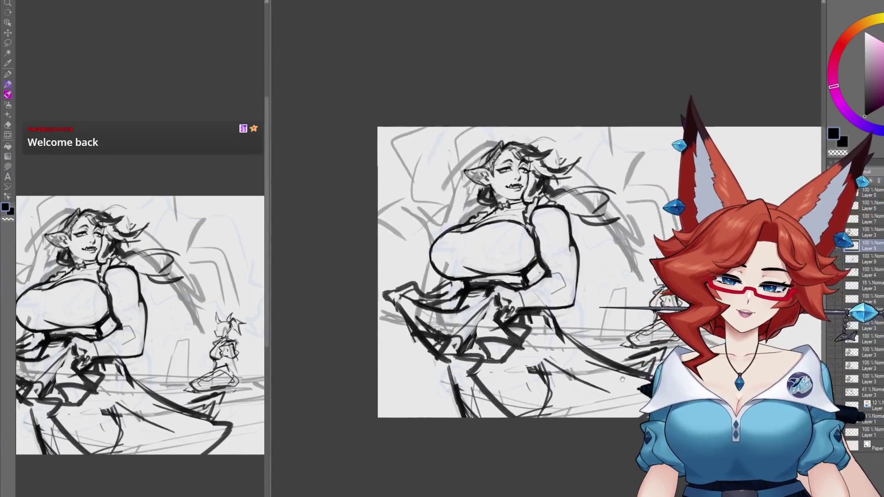
drag(630, 400, 575, 405)
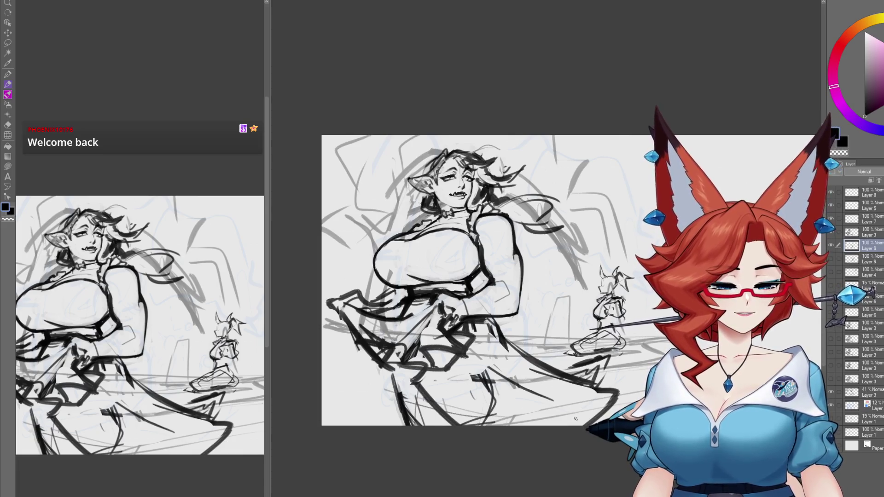
scroll(581, 405, up, 5)
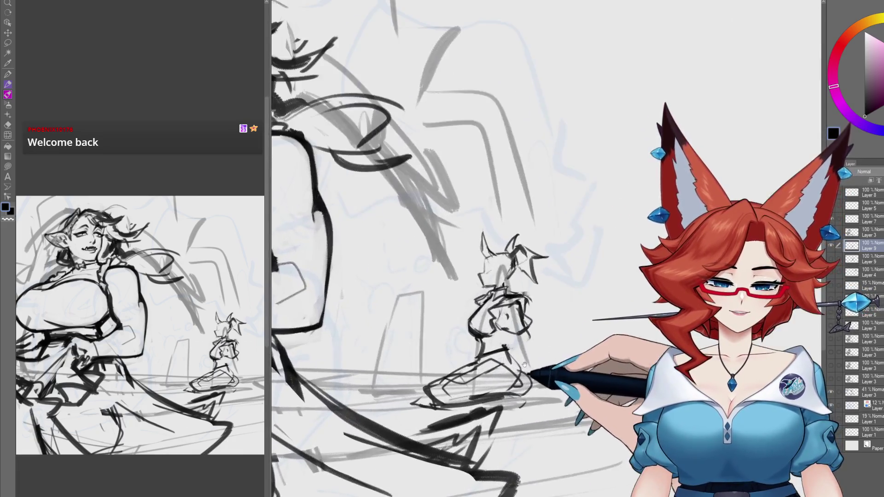
scroll(552, 354, up, 5)
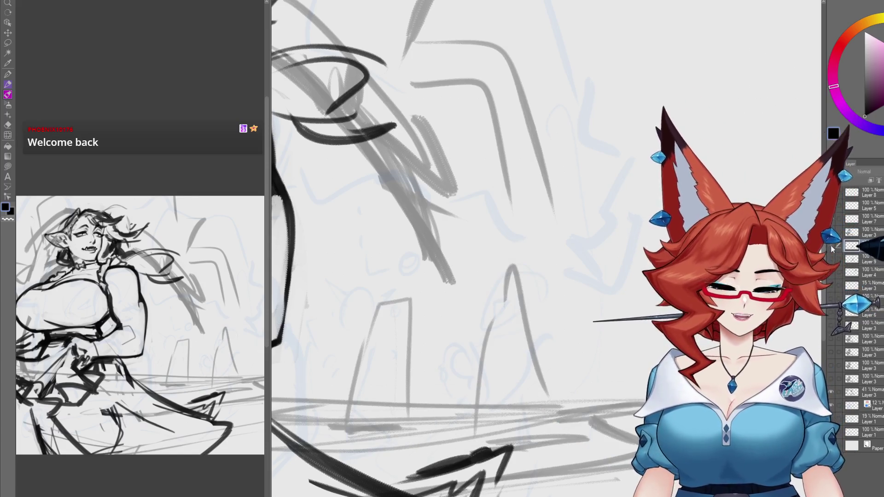
mouse_move(450, 342)
mouse_down()
mouse_move(456, 356)
mouse_move(462, 331)
mouse_up()
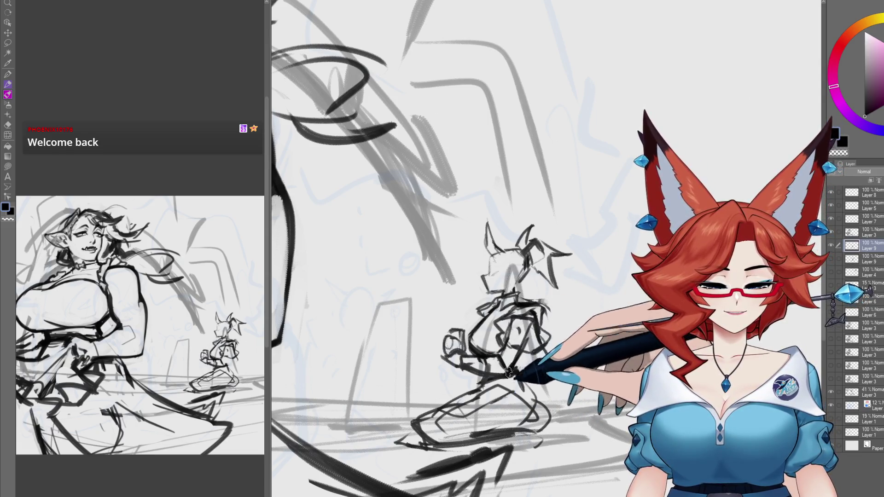
click(343, 2)
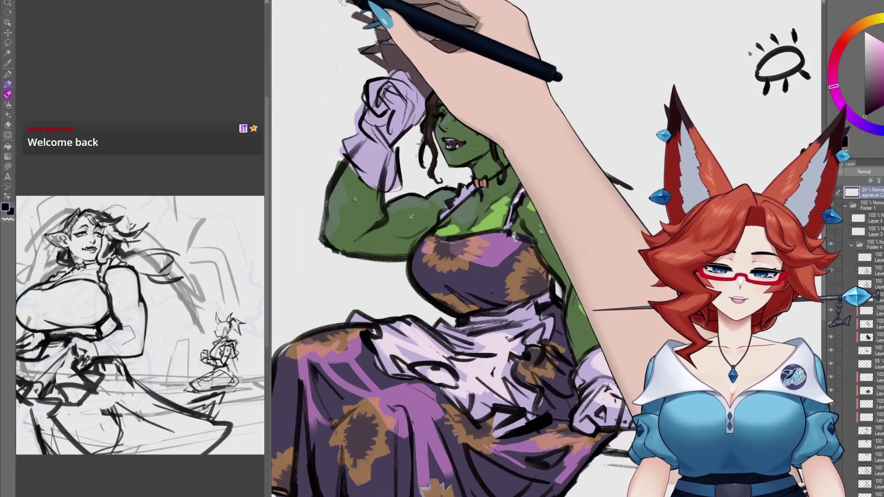
click(424, 1)
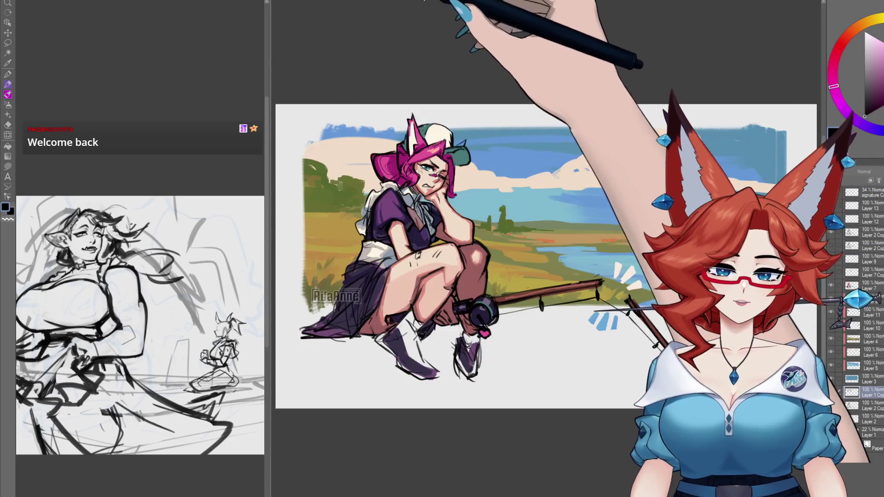
click(424, 1)
scroll(521, 285, up, 3)
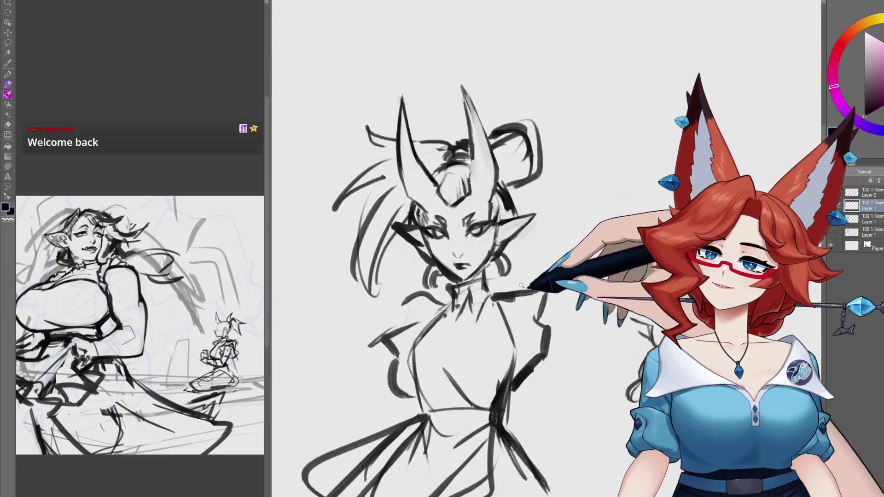
scroll(522, 286, down, 2)
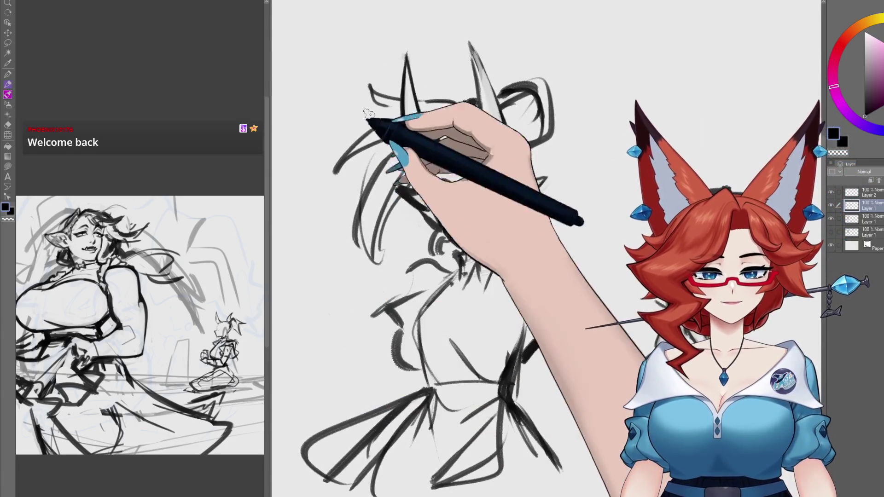
click(313, 2)
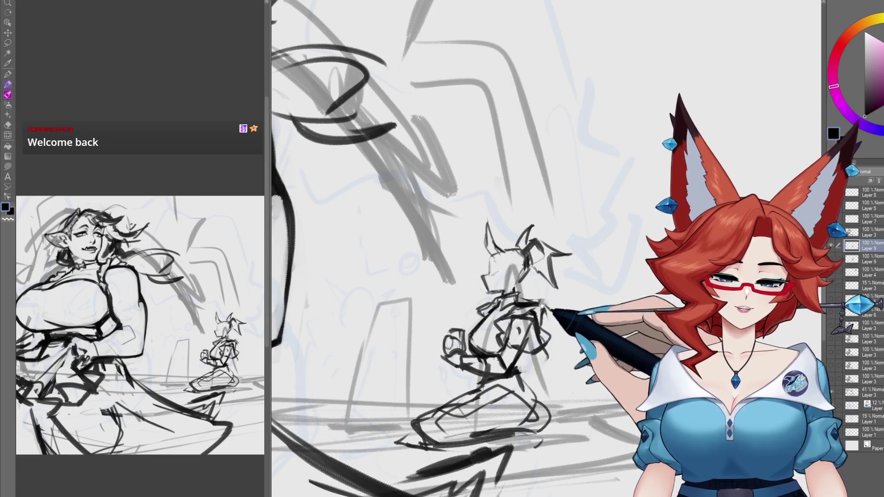
scroll(542, 305, up, 3)
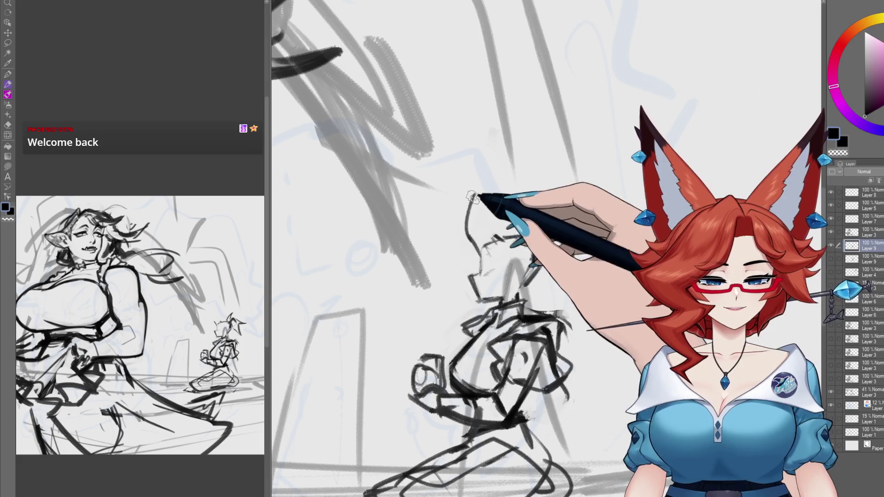
scroll(516, 222, down, 1)
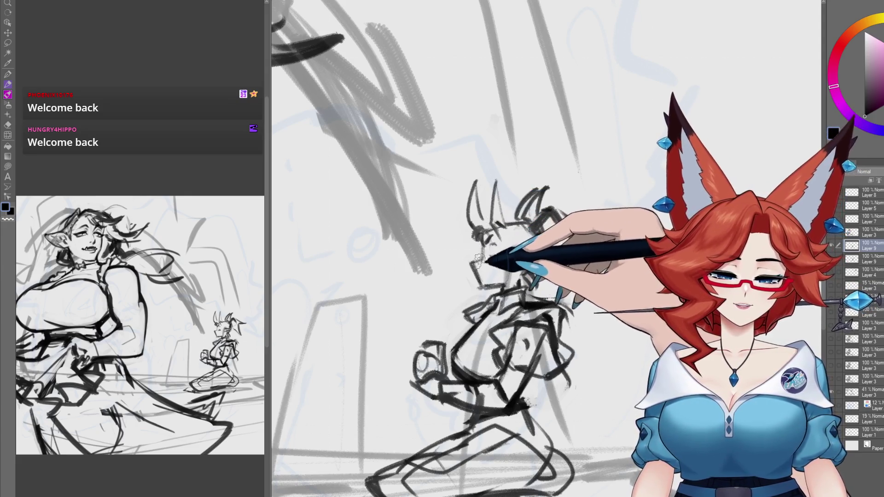
scroll(478, 260, down, 5)
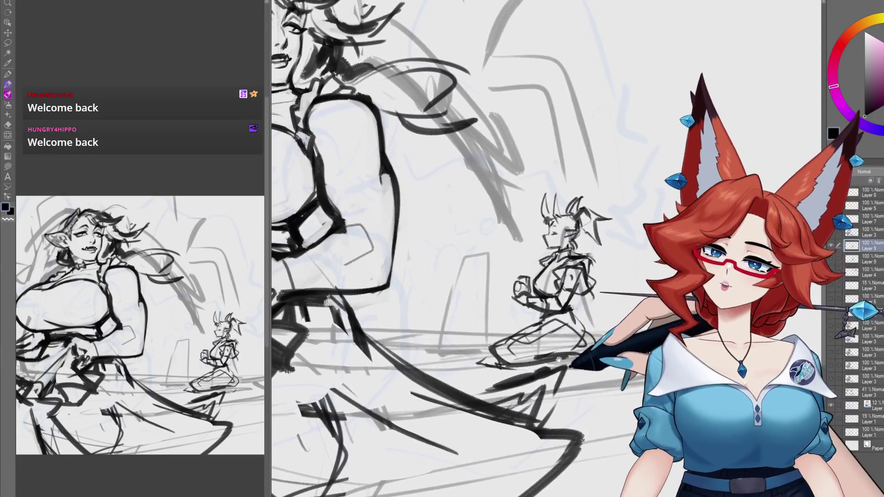
scroll(557, 354, left, 3)
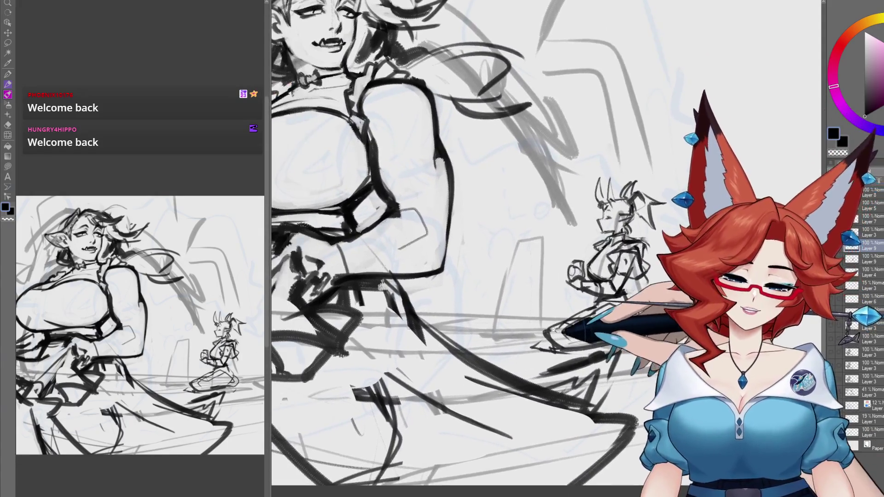
scroll(552, 345, down, 5)
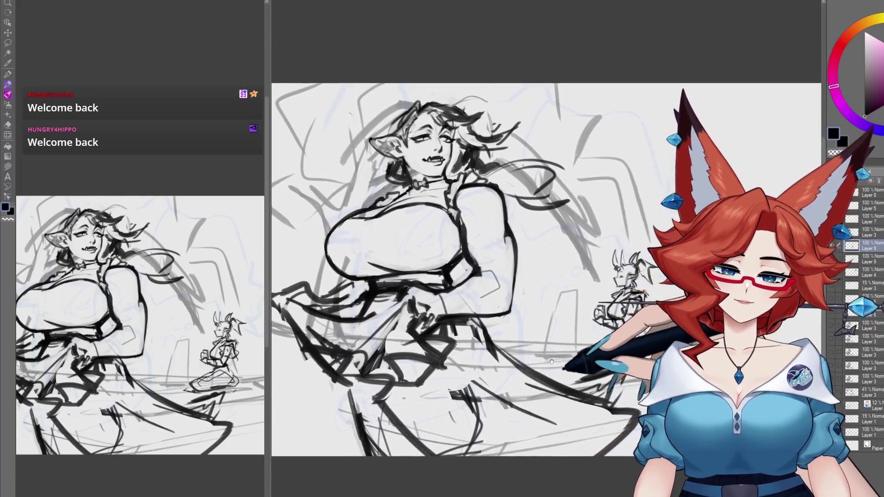
scroll(552, 362, up, 3)
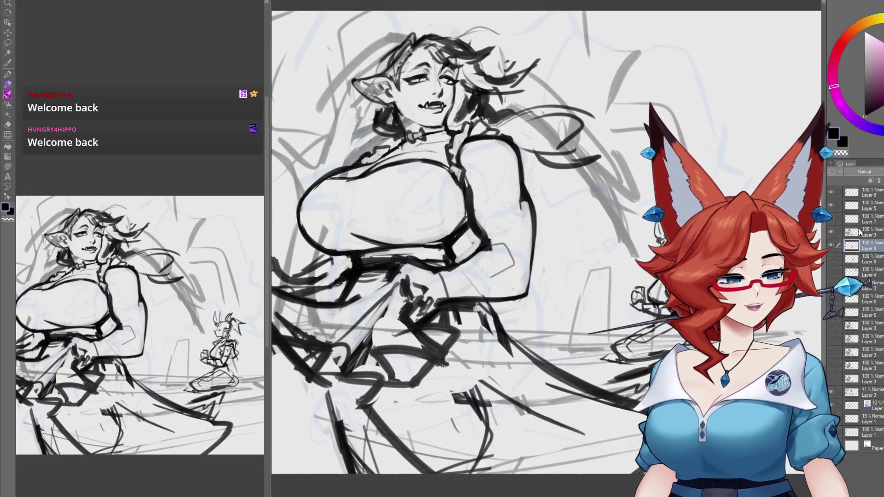
scroll(591, 342, down, 3)
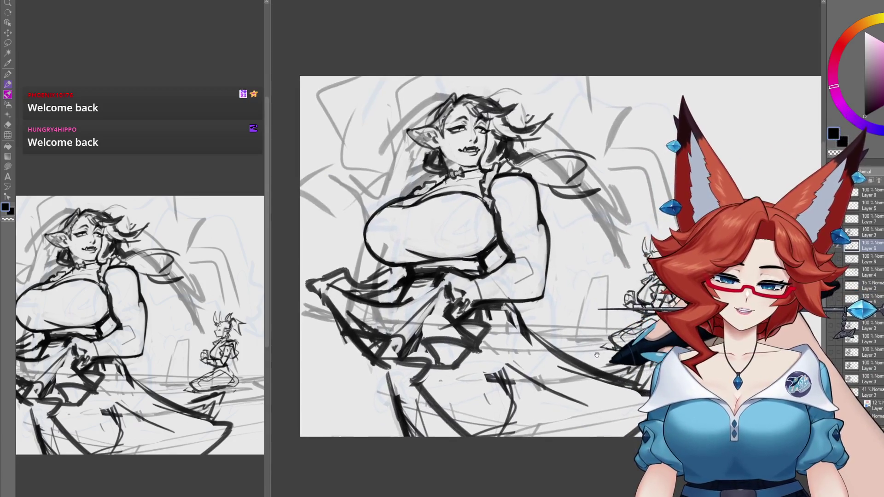
drag(587, 360, 579, 352)
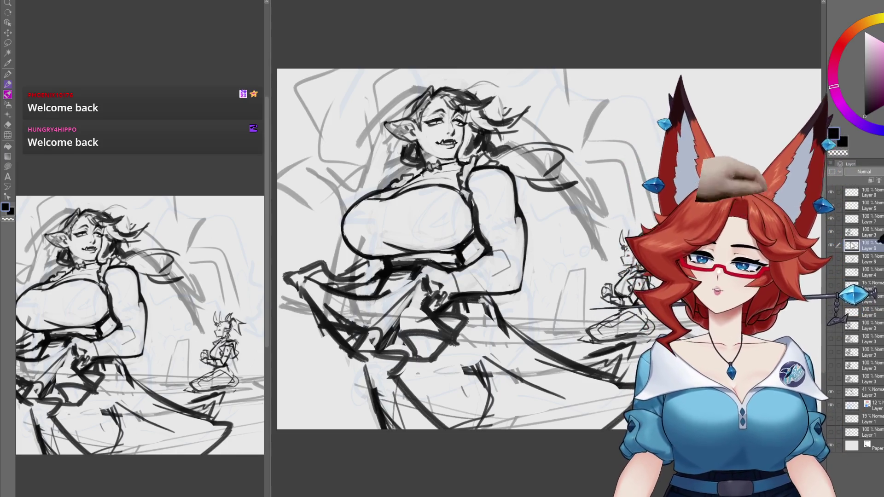
key(ctrl+minus)
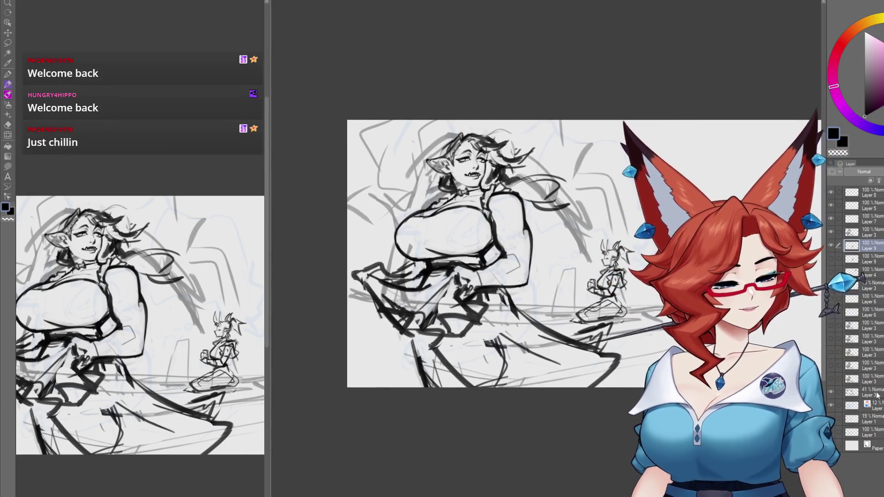
Enlarge the sketch from its corner with Free Transform (Ctrl+T), nudge it down, and confirm.
key(ctrl+t)
drag(347, 121, 321, 99)
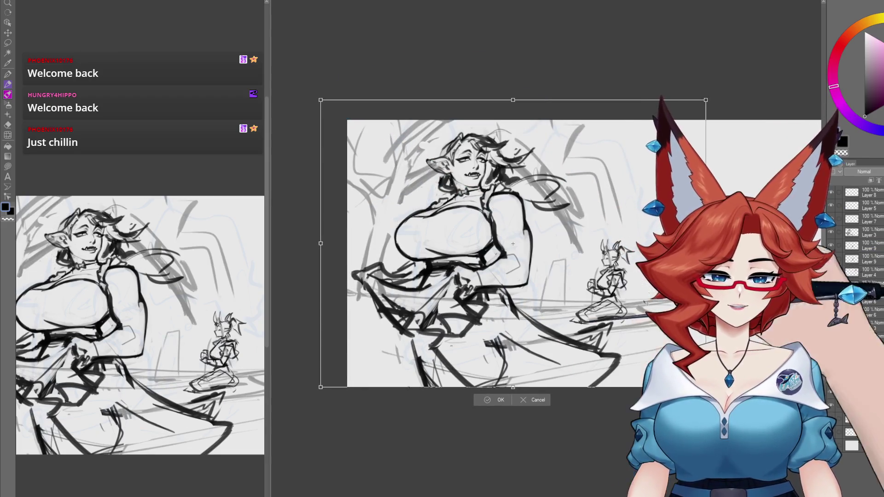
drag(643, 351, 643, 353)
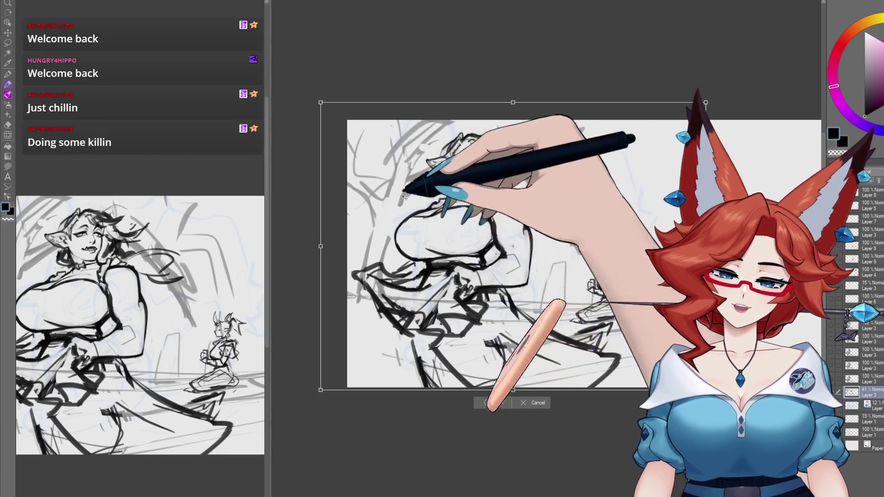
click(493, 404)
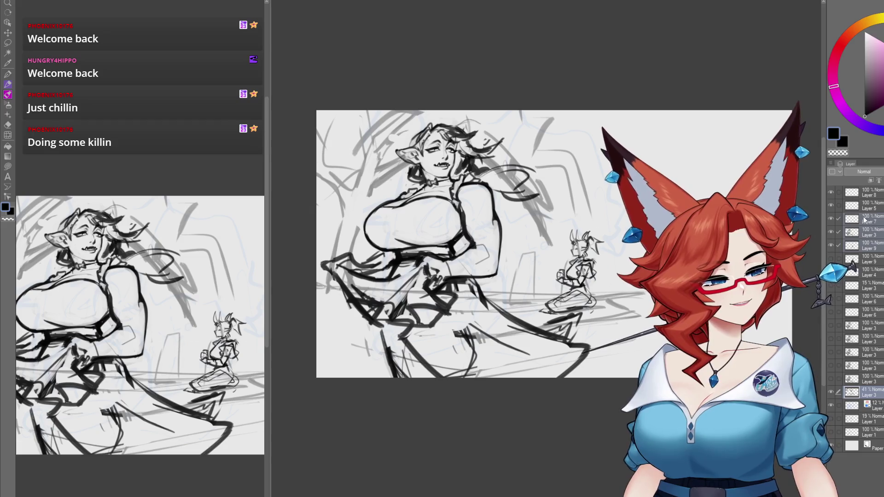
Move the sketch layer right and down, then shift the maid figure slightly back left.
key(k)
drag(545, 398, 568, 405)
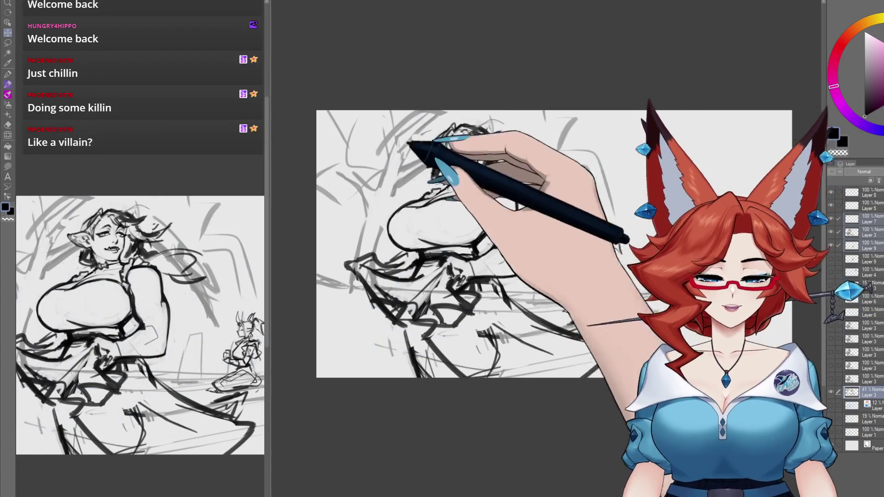
scroll(602, 344, up, 1)
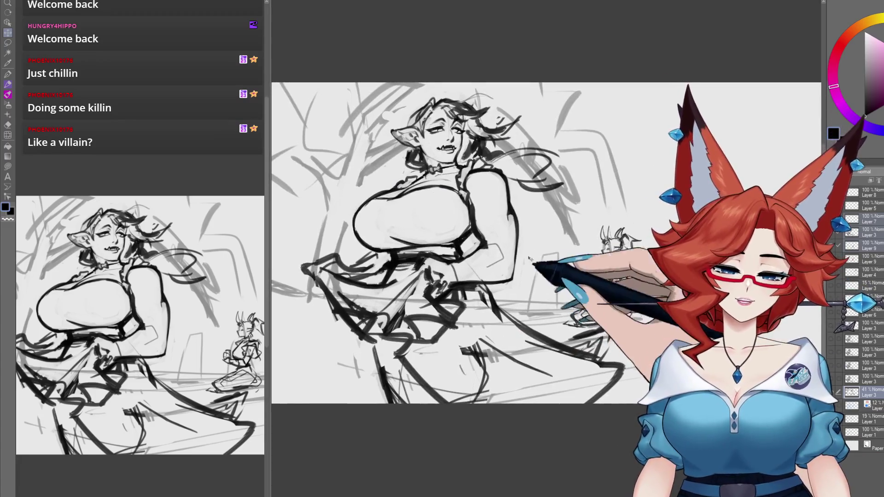
drag(549, 317, 553, 317)
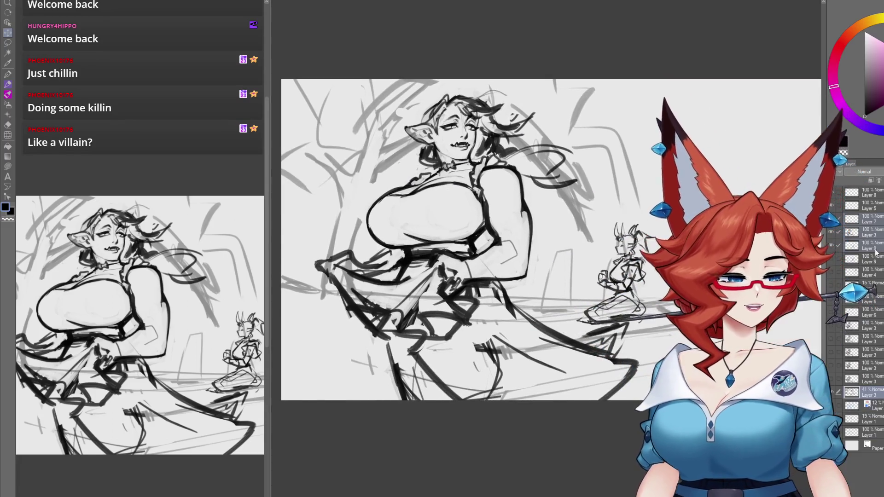
drag(570, 405, 562, 402)
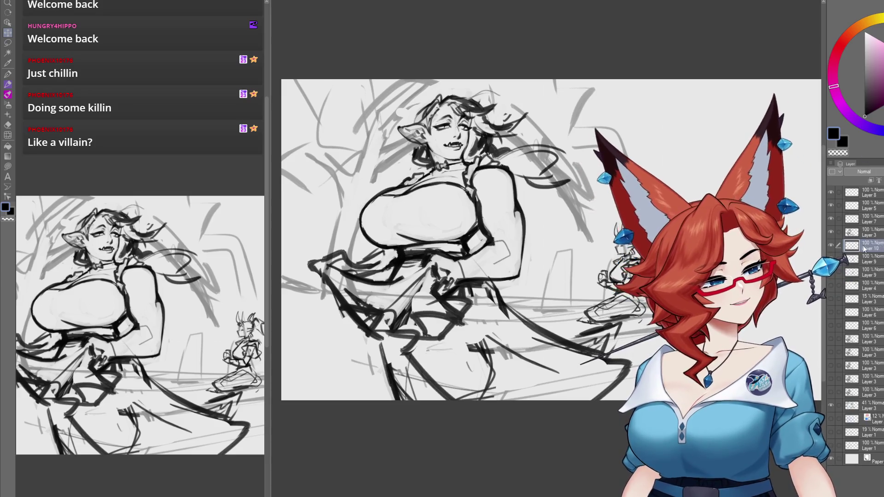
Sketch small background crowd figures with curves, a loop and a short vertical line beside her arm.
scroll(615, 242, up, 4)
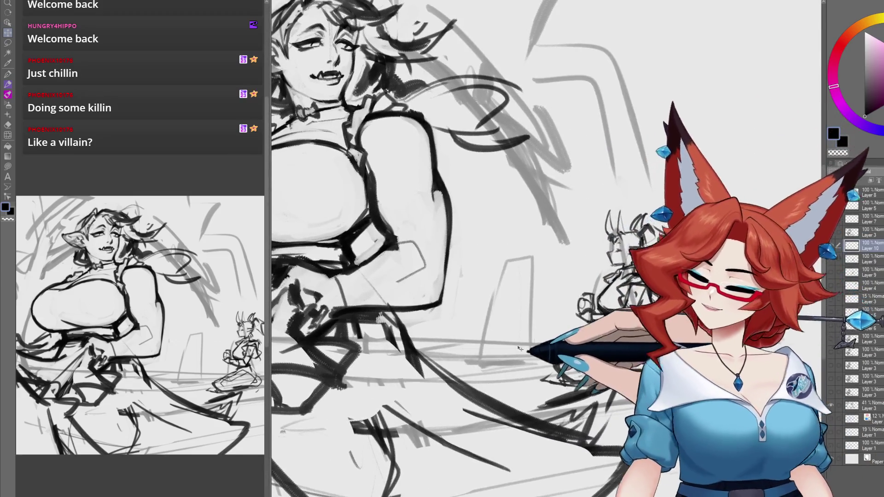
drag(519, 349, 534, 346)
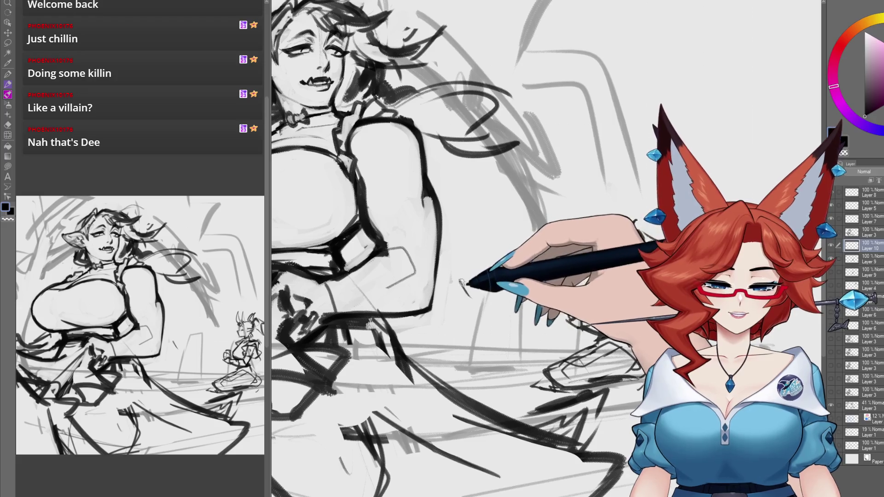
drag(478, 266, 470, 297)
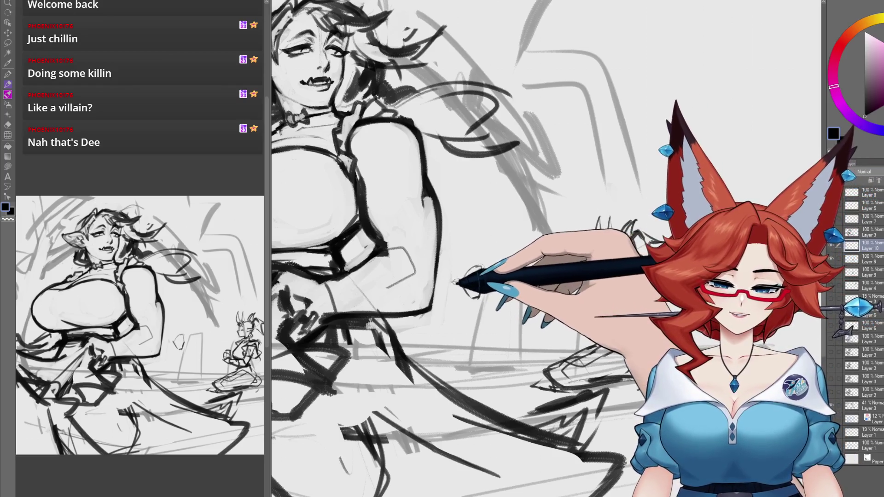
drag(456, 282, 482, 283)
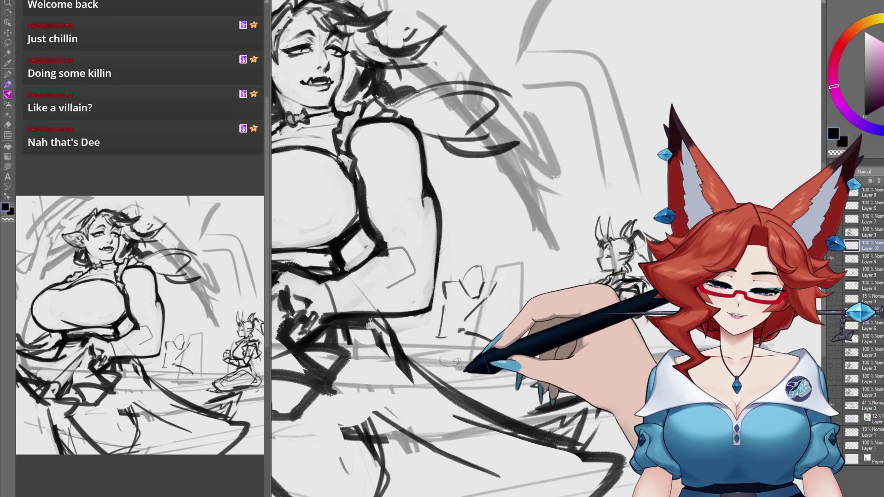
mouse_move(460, 331)
mouse_down()
mouse_move(434, 356)
mouse_move(479, 361)
mouse_move(471, 362)
mouse_up()
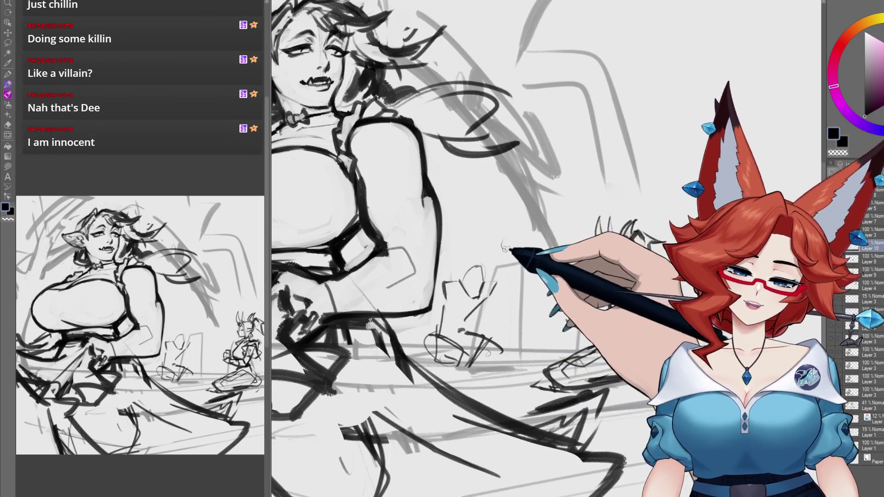
drag(470, 214, 472, 248)
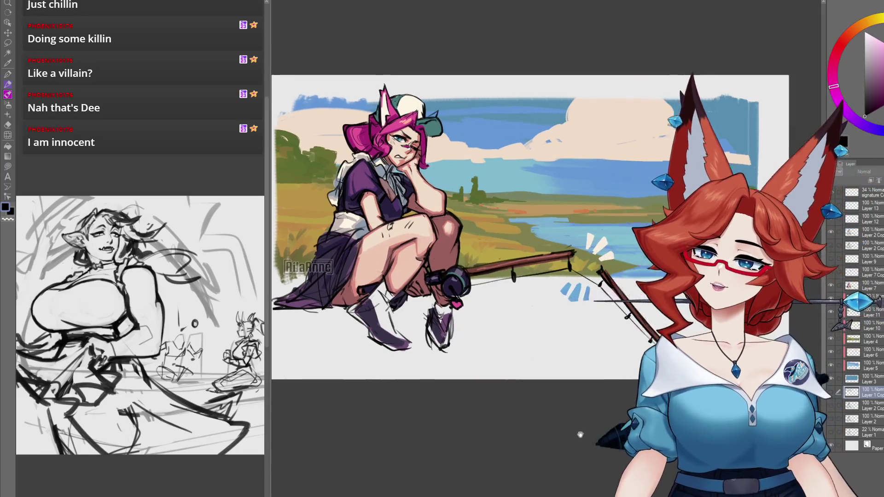
Return from the painted illustration to the maid sketch and show more of its right side.
drag(602, 415, 596, 440)
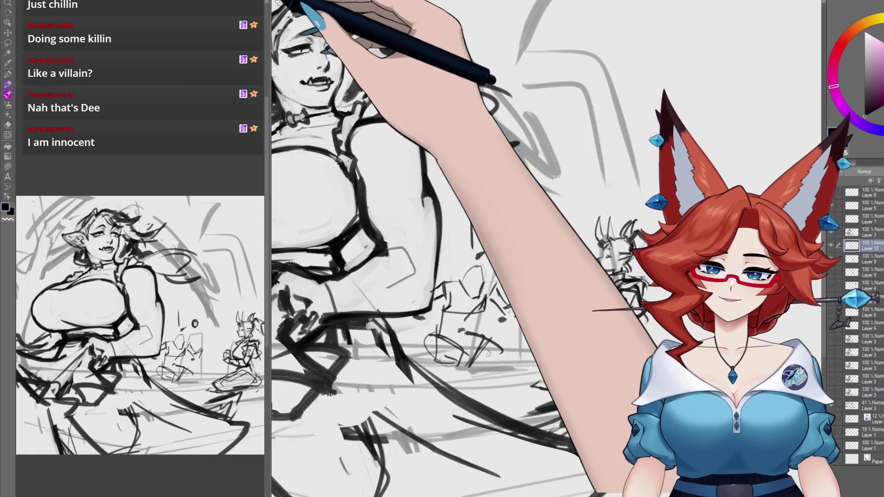
key(ctrl+Tab)
scroll(463, 252, up, 3)
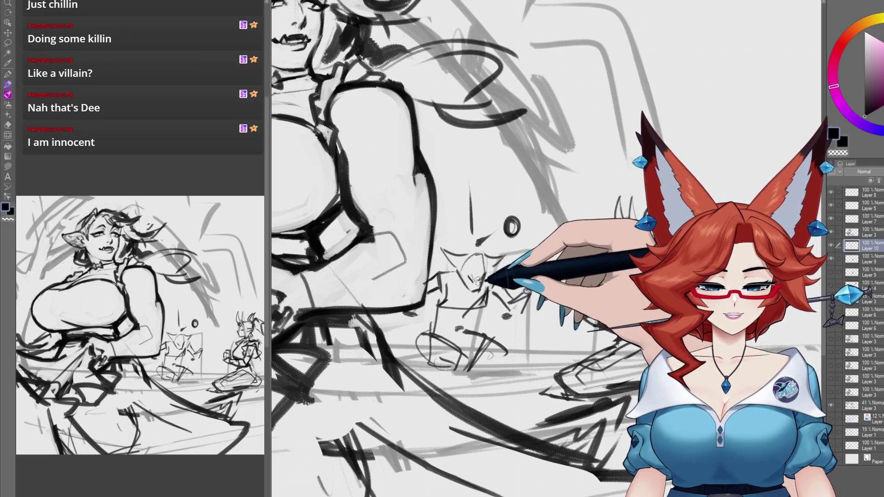
drag(495, 335, 478, 324)
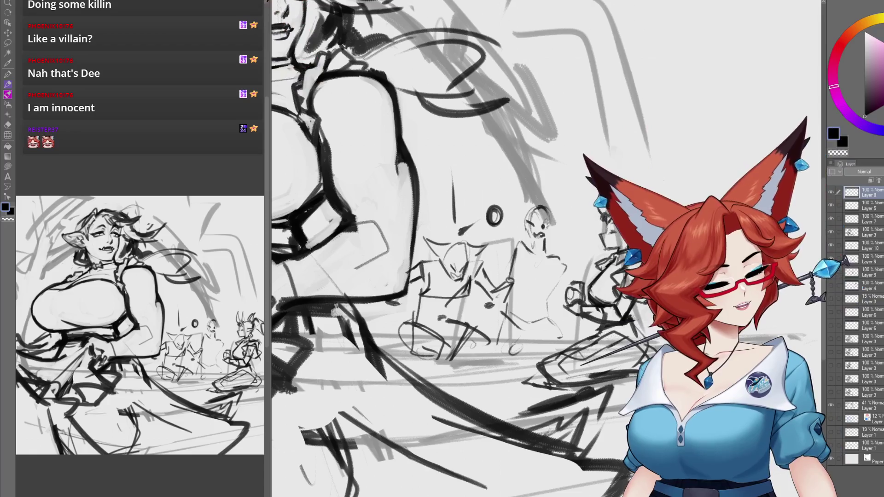
Add a new layer, make Layer 10 active, then switch to the fishing painting.
key(ctrl+shift+n)
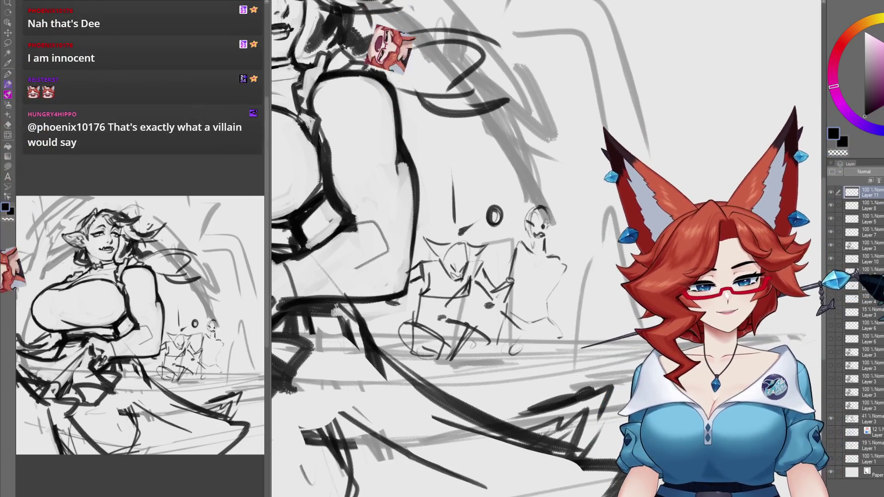
click(855, 258)
drag(566, 411, 527, 357)
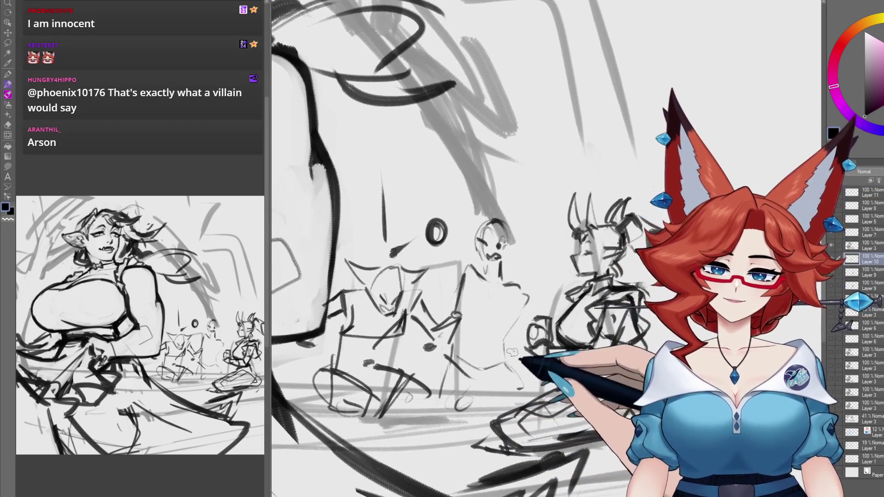
key(ctrl+Tab)
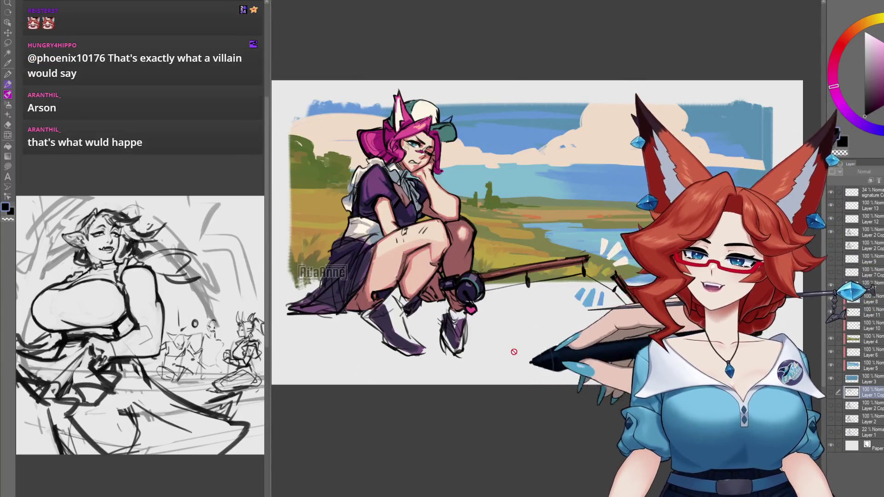
In the horned-figure sketch document, draw the small figure's left and right contours and darken its waist.
key(ctrl+Tab)
scroll(578, 385, down, 5)
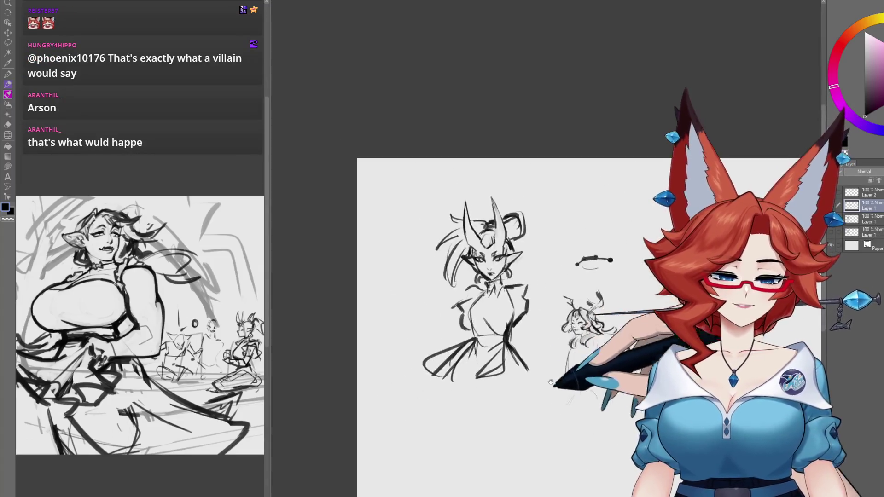
scroll(571, 364, up, 4)
mouse_move(568, 348)
mouse_down()
mouse_move(499, 352)
mouse_move(685, 281)
mouse_up()
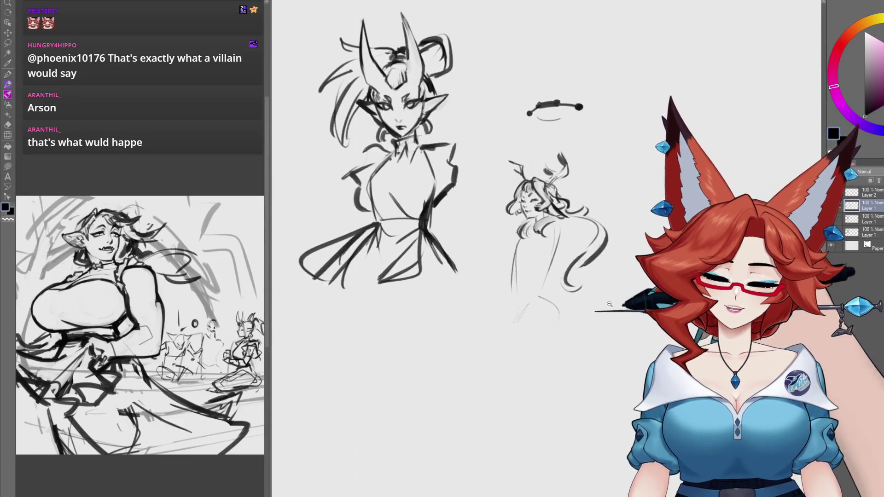
scroll(608, 293, up, 2)
mouse_move(483, 299)
mouse_down()
mouse_move(503, 241)
mouse_move(481, 258)
mouse_move(492, 224)
mouse_up()
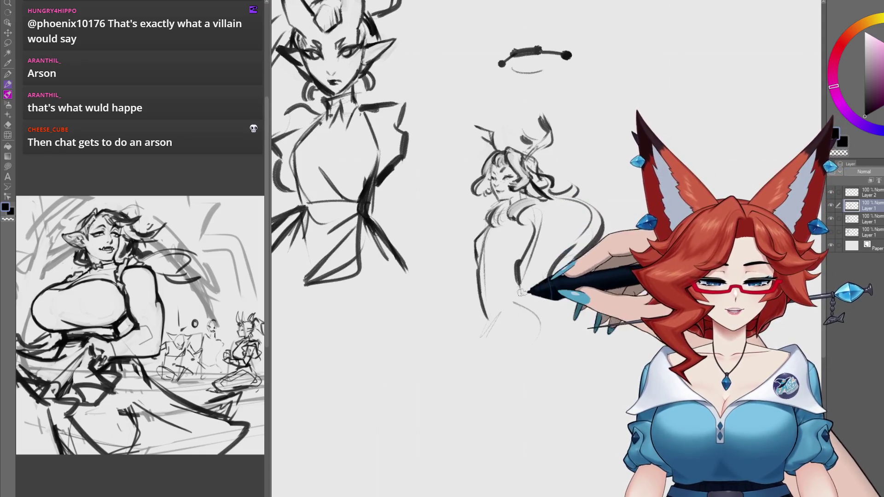
drag(484, 318, 499, 454)
drag(548, 322, 529, 391)
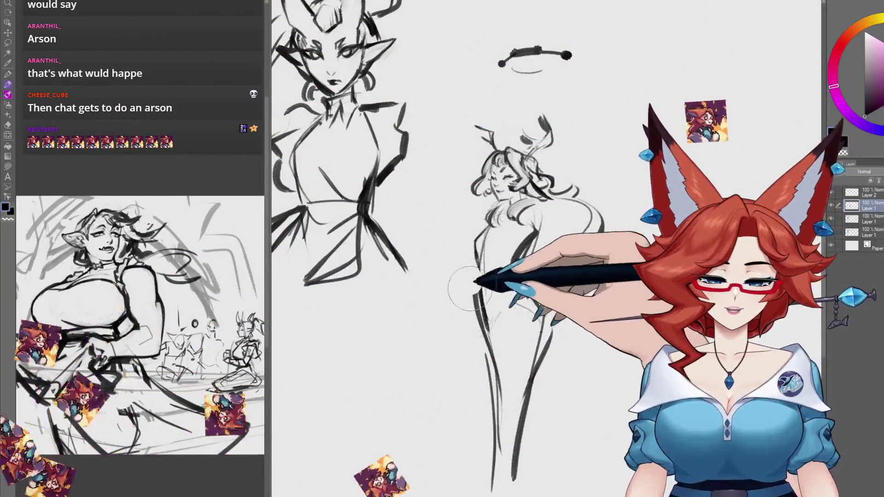
drag(493, 266, 516, 297)
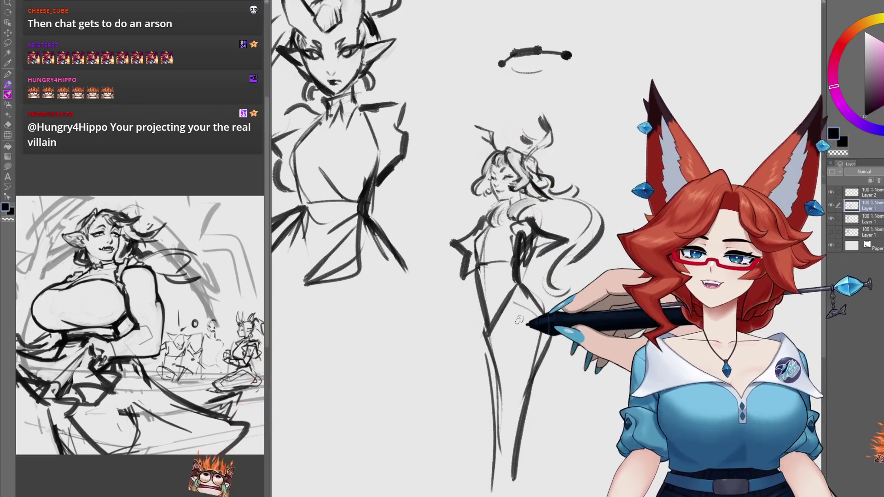
Darken the standing figure's left side and skirt edge with a bold stroke.
drag(530, 228, 512, 235)
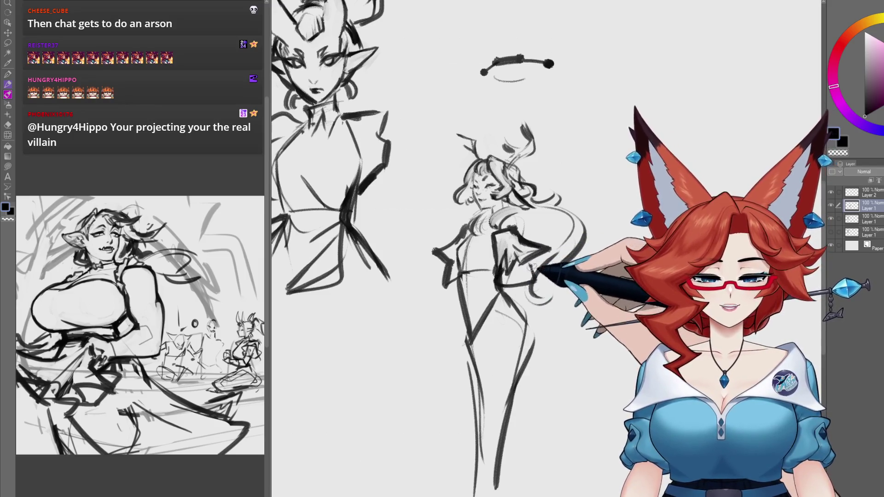
drag(532, 267, 535, 269)
drag(475, 259, 479, 261)
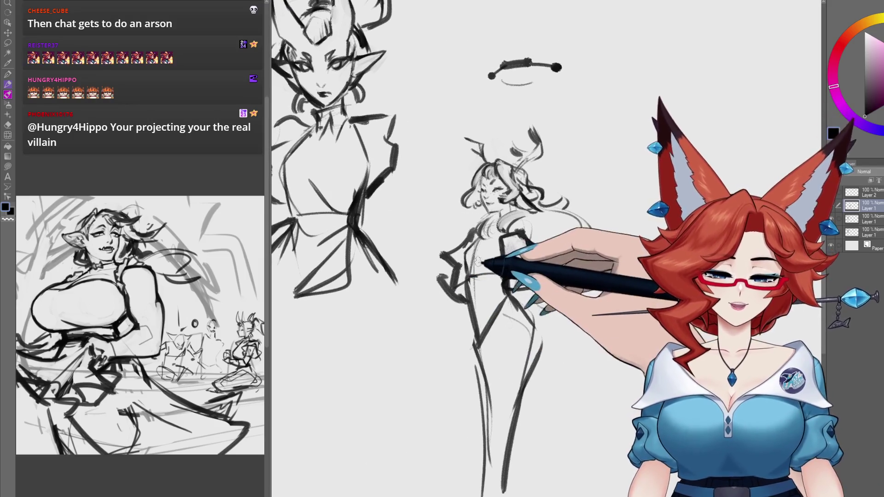
mouse_move(478, 323)
mouse_down()
mouse_move(509, 279)
mouse_move(460, 297)
mouse_up()
drag(474, 274, 469, 394)
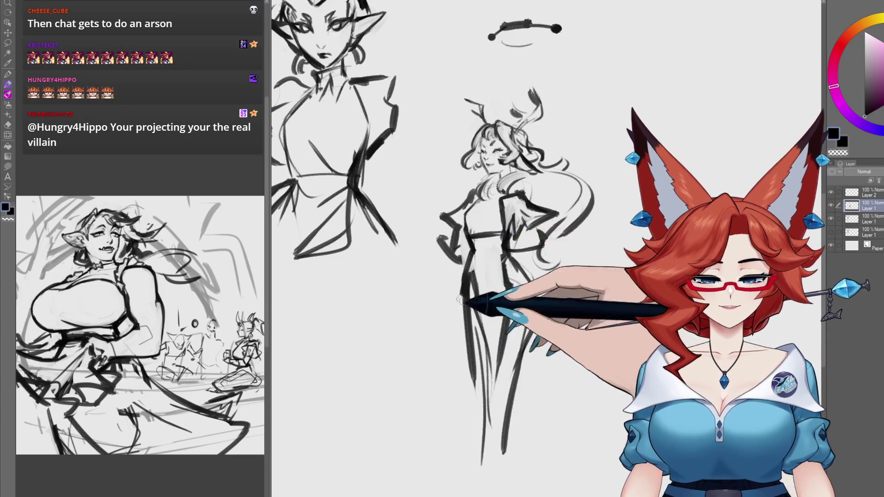
drag(512, 313, 514, 305)
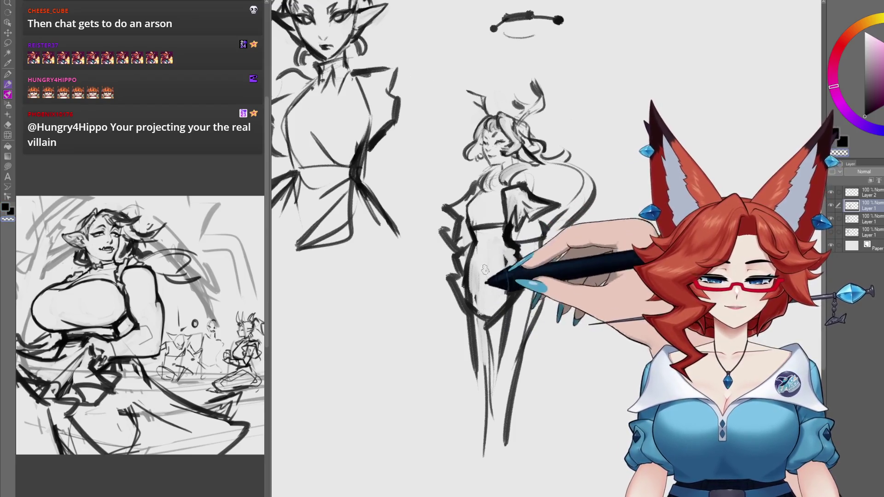
Draw bolder contour lines down the standing figure and erase stray strokes on her lower skirt.
drag(478, 263, 490, 311)
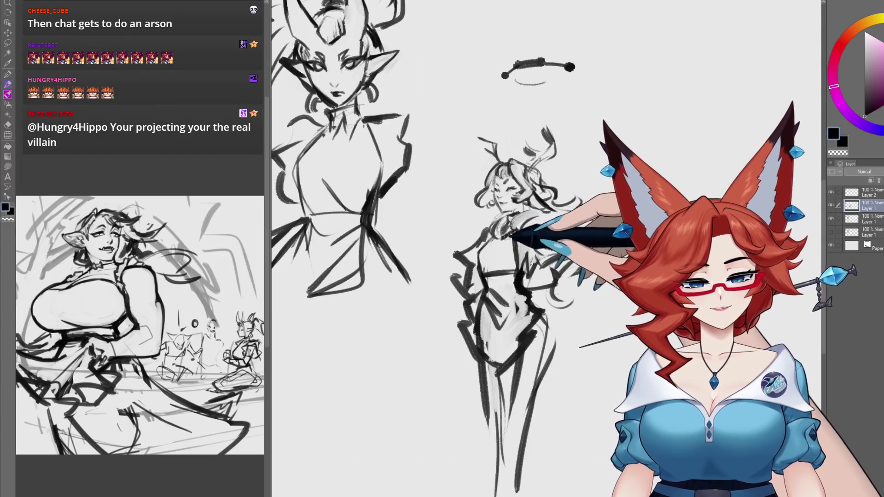
drag(610, 306, 600, 309)
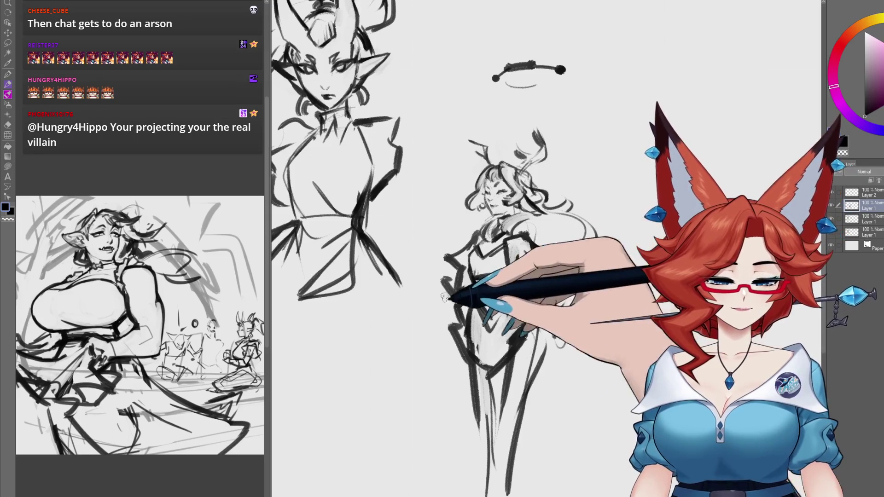
drag(454, 272, 419, 345)
mouse_move(573, 289)
mouse_down()
mouse_move(444, 340)
mouse_move(503, 346)
mouse_move(584, 335)
mouse_move(675, 359)
mouse_move(679, 369)
mouse_up()
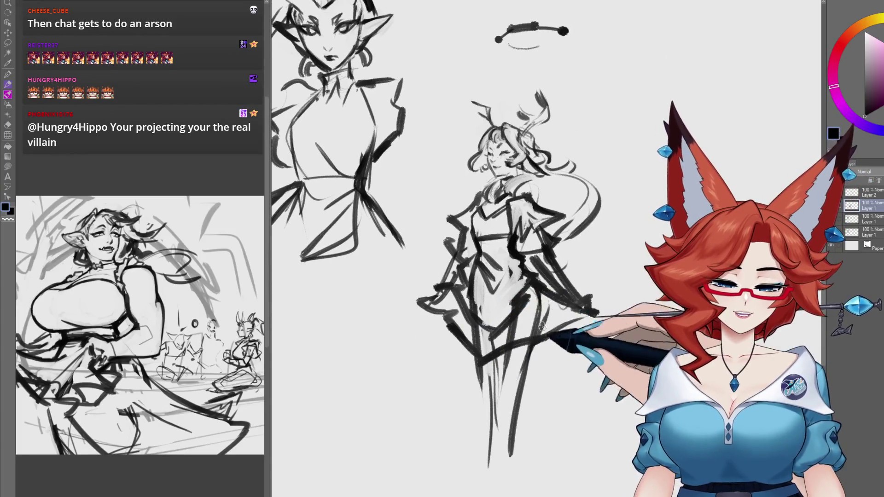
drag(474, 345, 520, 330)
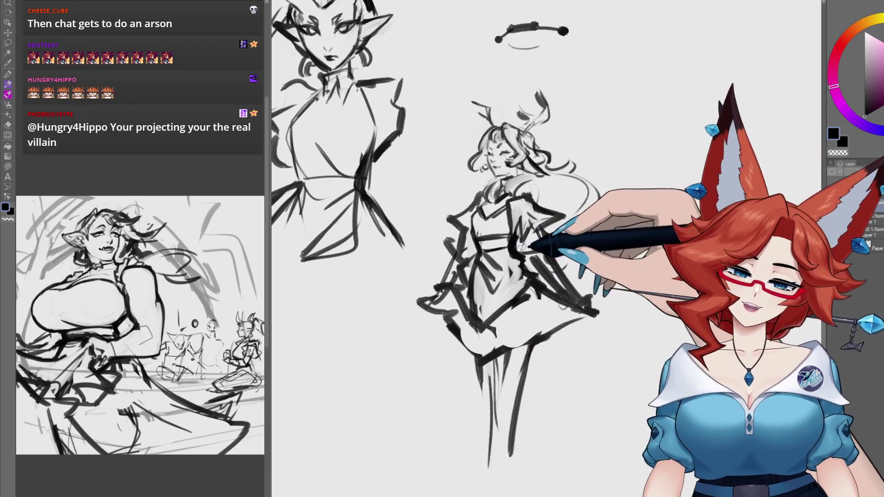
Centre the horned figure bust in view and select the third Layer 1.
drag(408, 265, 552, 302)
drag(499, 222, 498, 235)
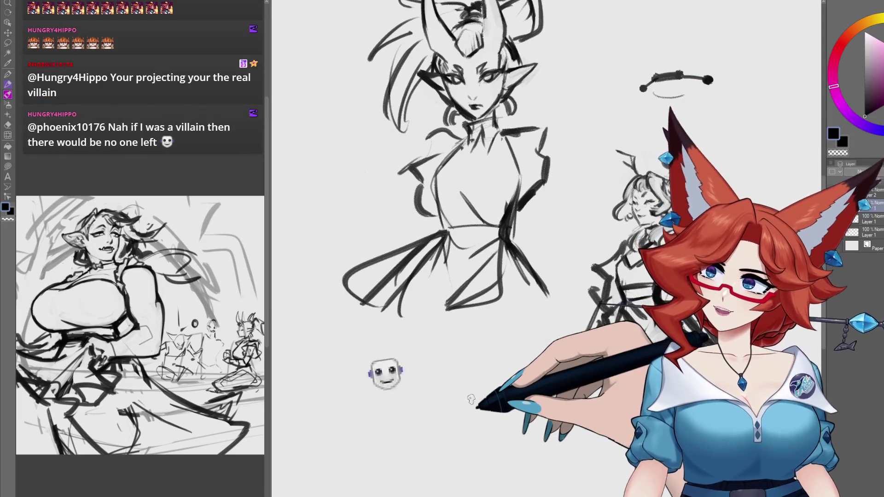
drag(506, 331, 510, 339)
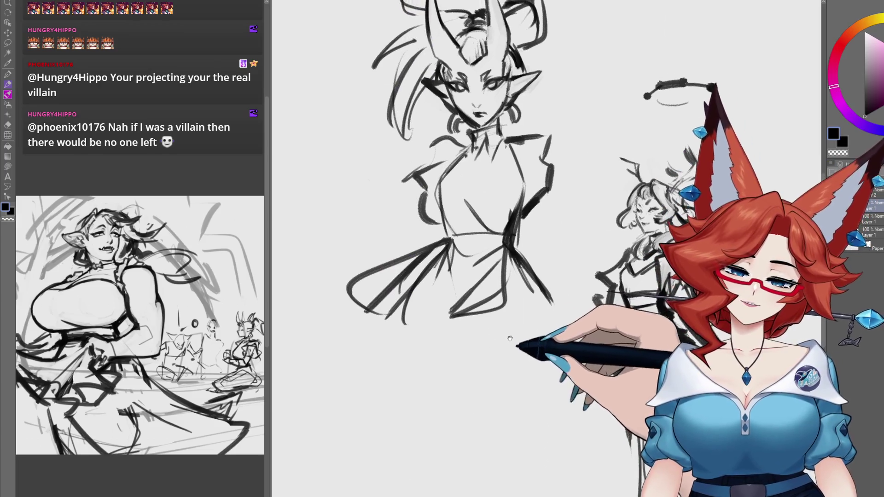
scroll(510, 299, down, 2)
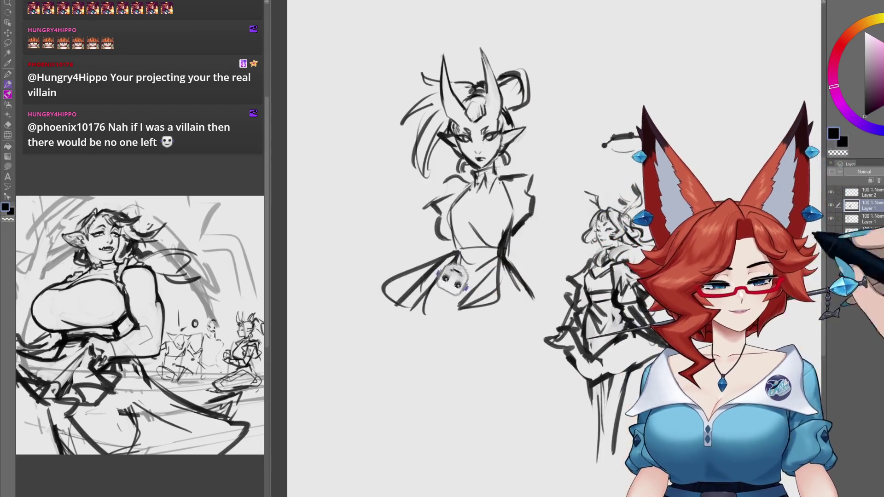
click(856, 220)
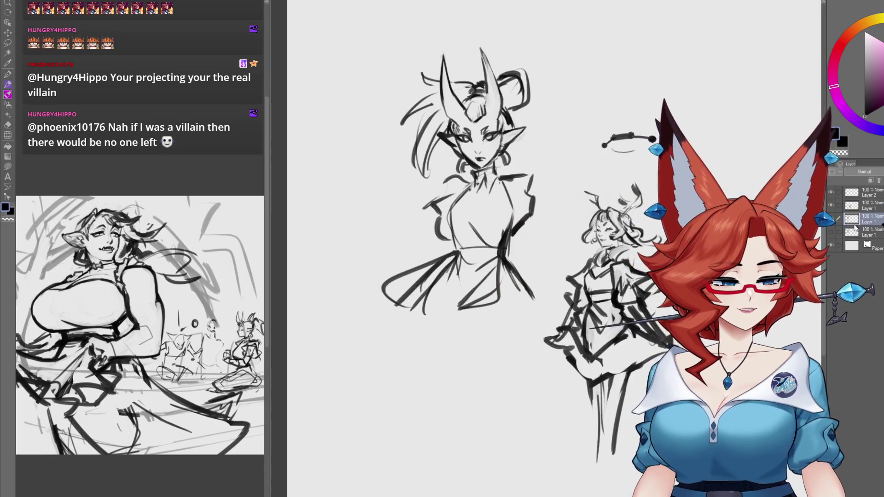
On a new layer, remove the old drapery and left-torso lines, then redraw the left contour, waist and right skirt.
click(832, 233)
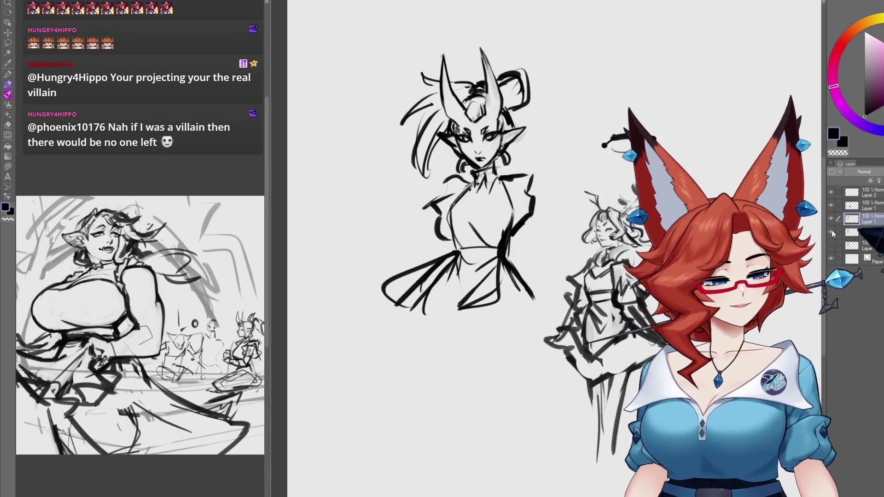
drag(474, 242, 466, 240)
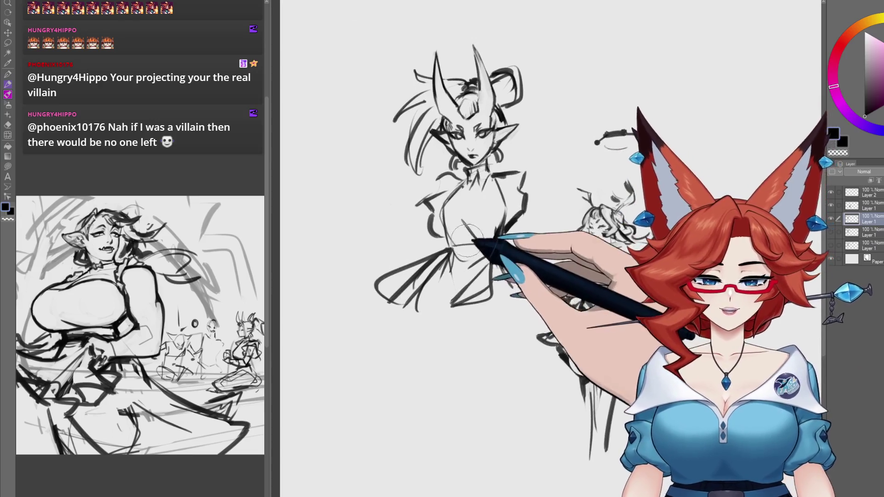
key(ctrl+z)
key(ctrl+z)
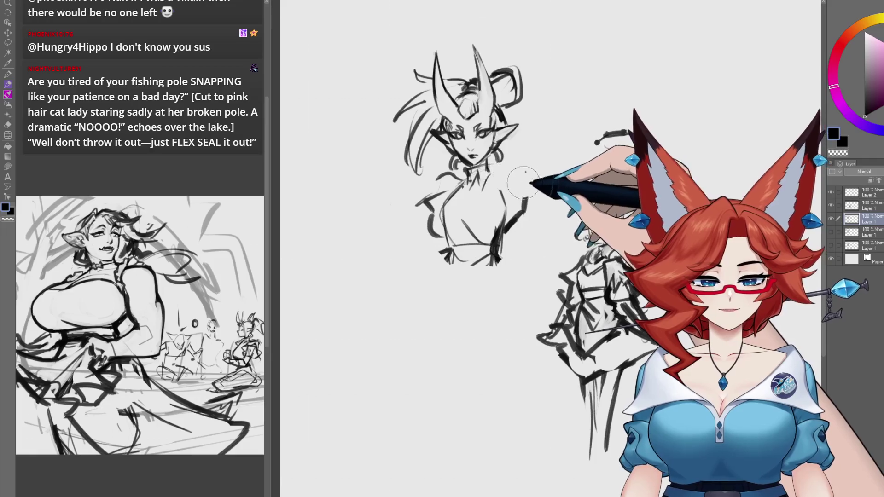
mouse_move(489, 204)
mouse_down()
mouse_move(424, 230)
mouse_move(430, 198)
mouse_move(453, 174)
mouse_up()
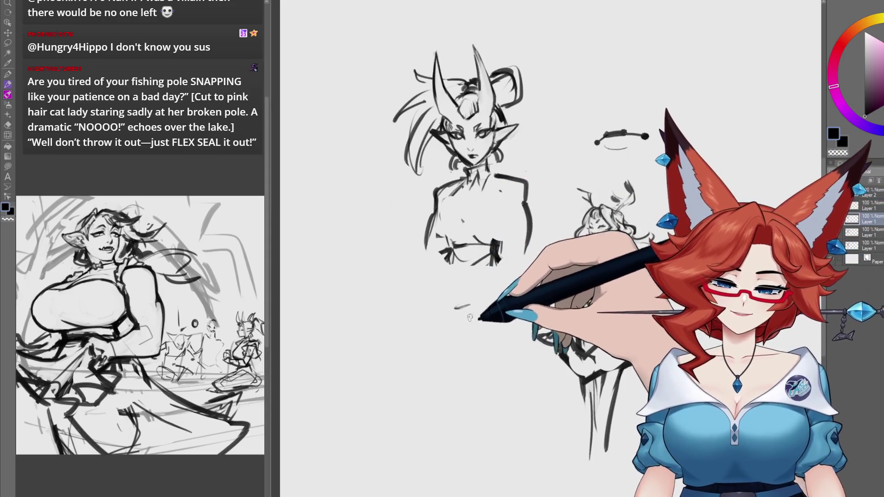
mouse_move(441, 237)
mouse_down()
mouse_move(435, 318)
mouse_move(500, 255)
mouse_up()
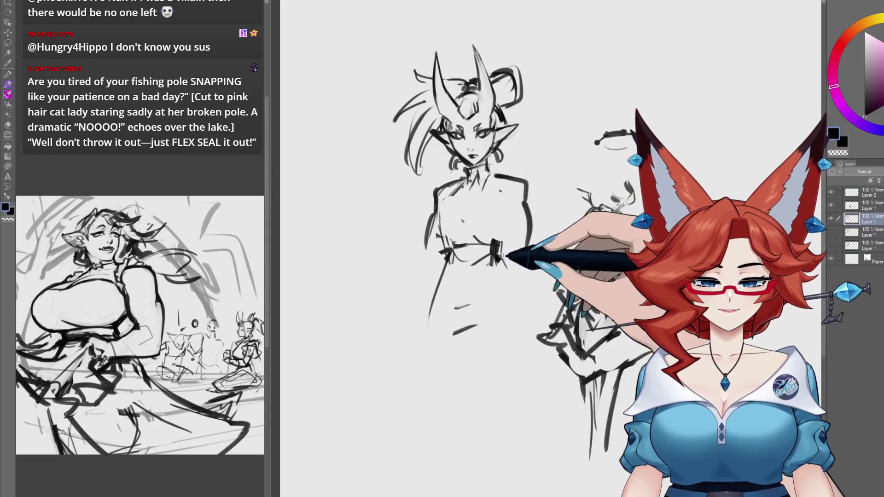
drag(529, 314, 511, 421)
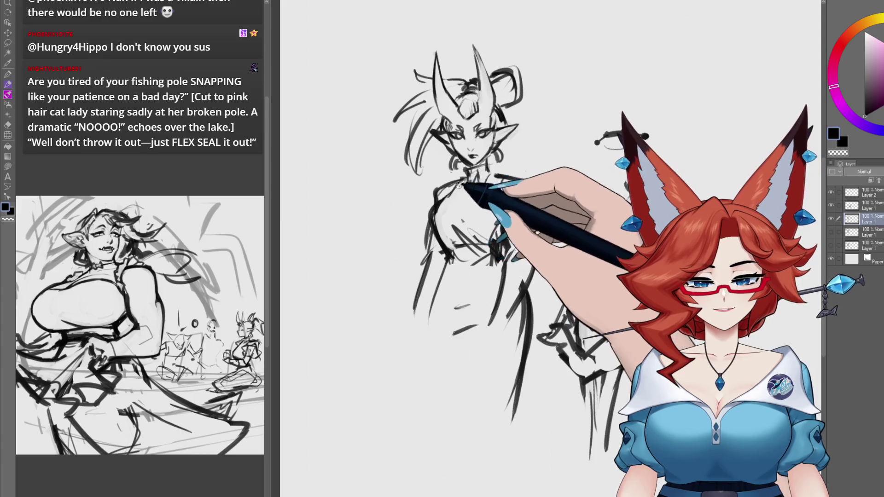
Sketch the horned figure's choker pendant, shoulder line, torso, left arm and draping right sleeve.
drag(537, 126, 528, 146)
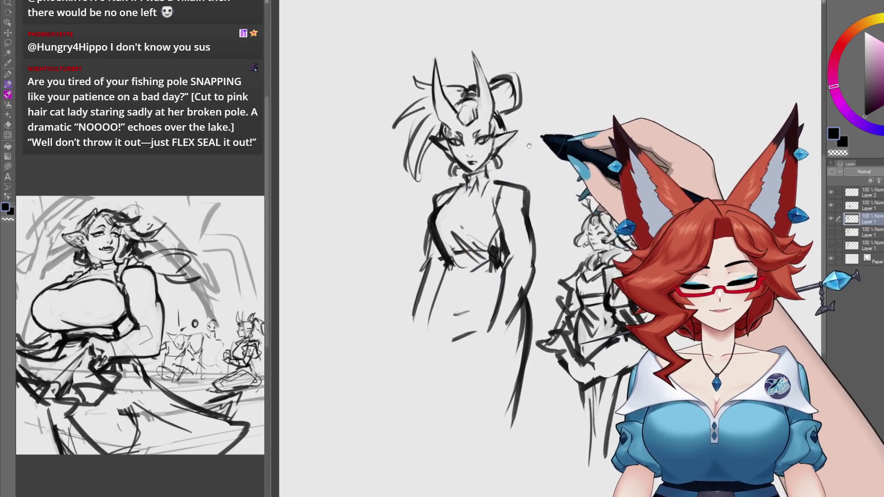
drag(520, 247, 523, 237)
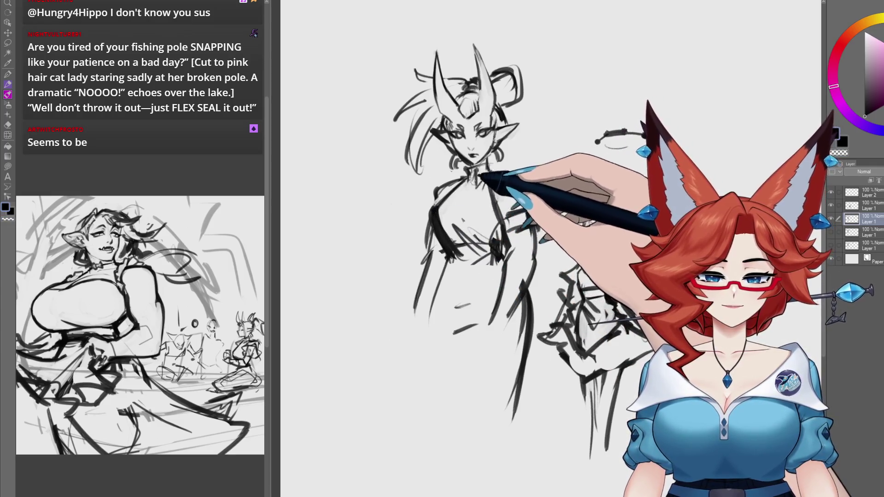
mouse_move(477, 171)
mouse_down()
mouse_move(473, 197)
mouse_move(493, 184)
mouse_move(571, 203)
mouse_up()
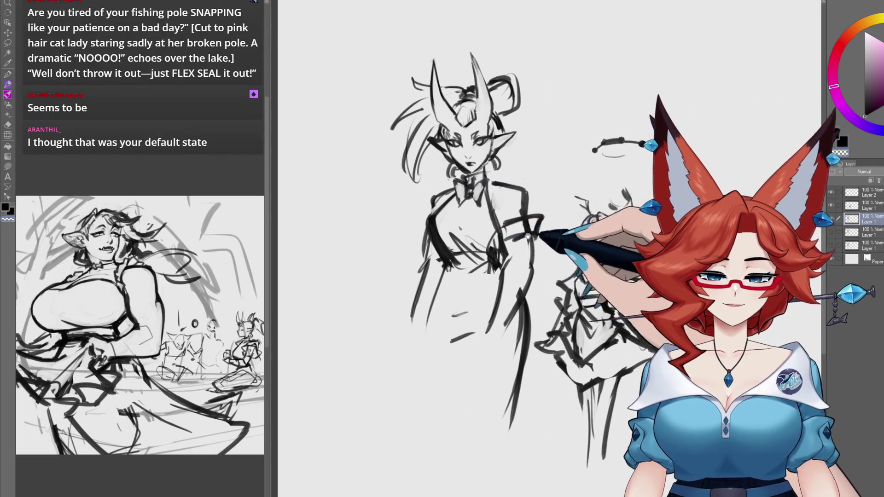
mouse_move(497, 181)
mouse_down()
mouse_move(528, 192)
mouse_move(525, 211)
mouse_up()
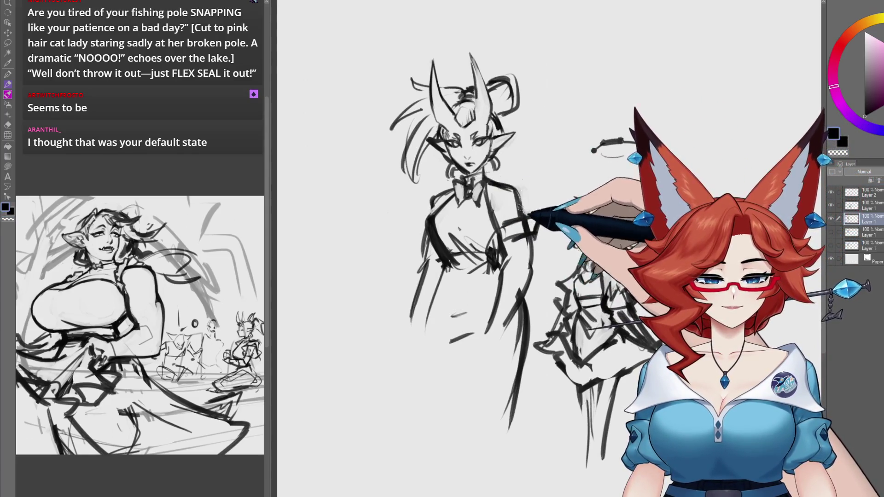
mouse_move(491, 298)
mouse_down()
mouse_move(523, 250)
mouse_move(493, 316)
mouse_move(534, 276)
mouse_move(528, 396)
mouse_up()
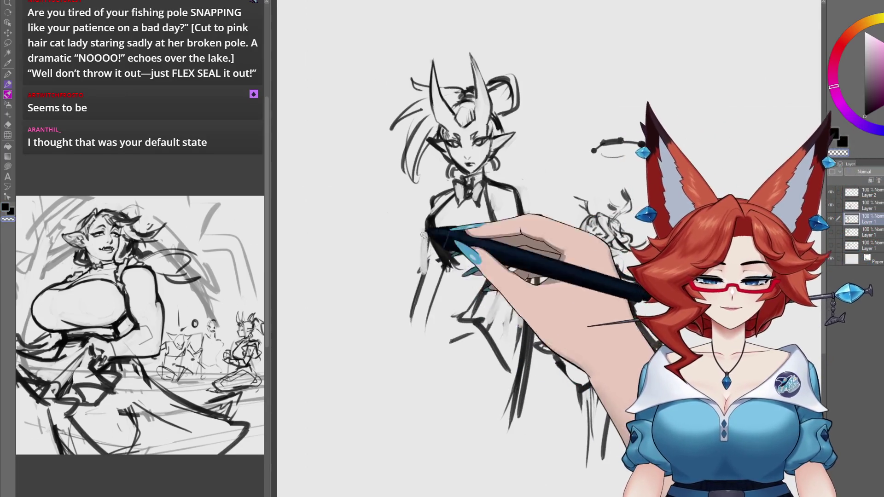
mouse_move(427, 233)
mouse_down()
mouse_move(421, 257)
mouse_move(474, 305)
mouse_move(451, 294)
mouse_move(457, 339)
mouse_move(420, 404)
mouse_move(499, 296)
mouse_move(486, 362)
mouse_up()
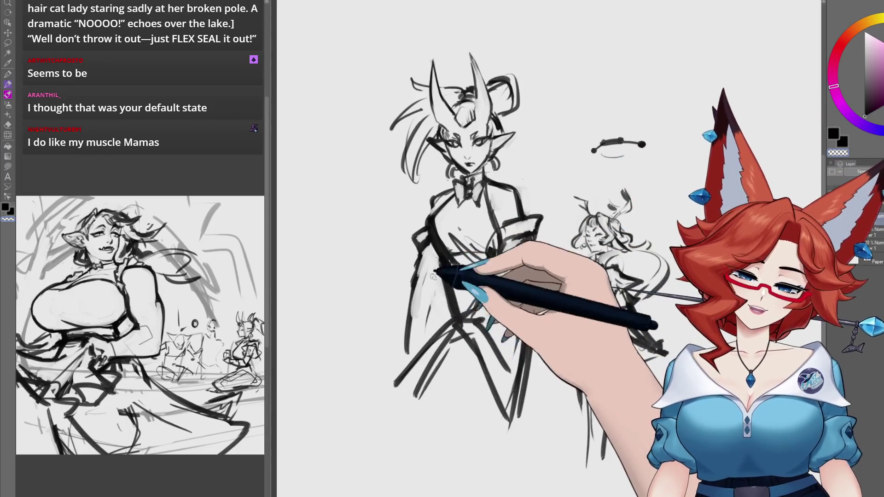
drag(417, 262, 385, 382)
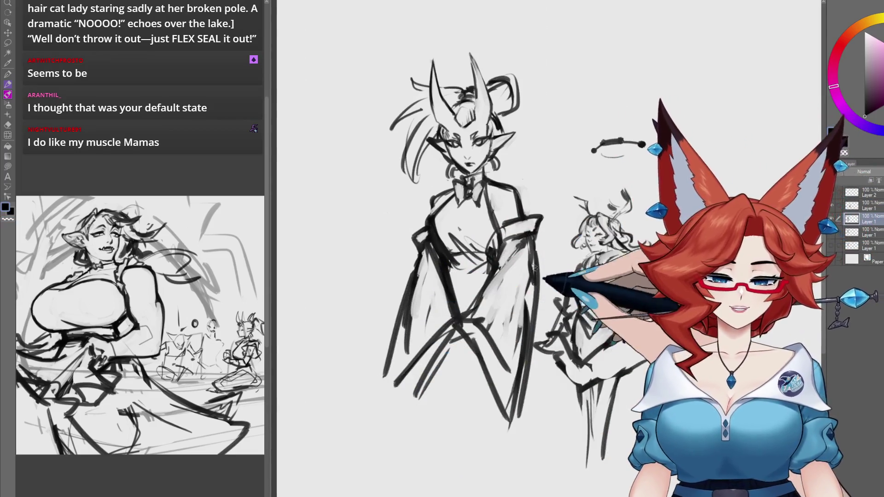
Extend both figures' lower skirts and hems, and strengthen the horned figure's left robe edge.
drag(540, 259, 546, 273)
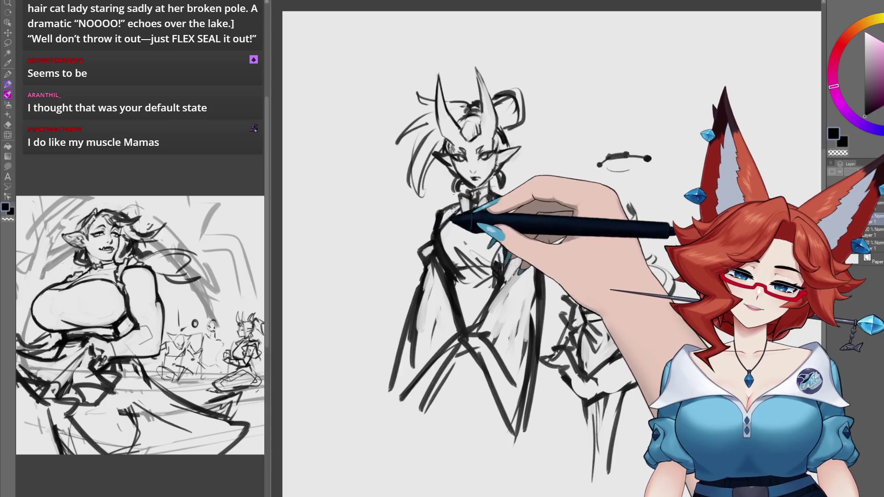
drag(507, 277, 463, 254)
drag(615, 267, 608, 265)
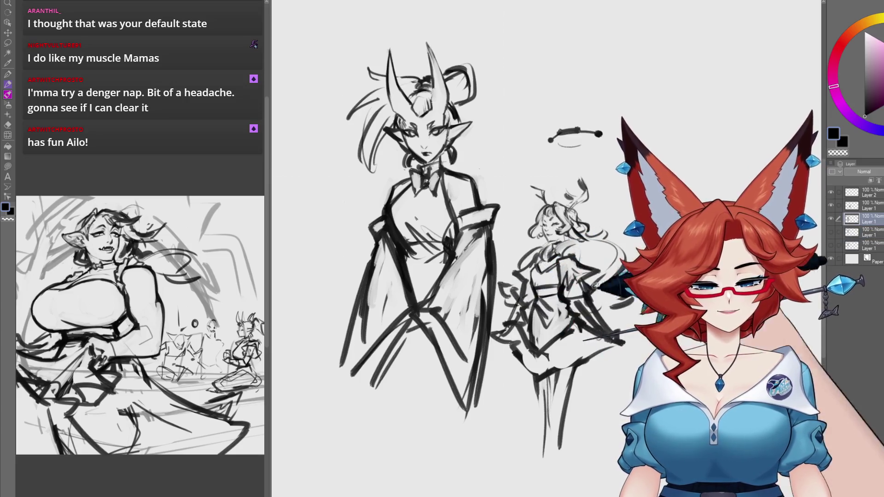
drag(531, 288, 529, 285)
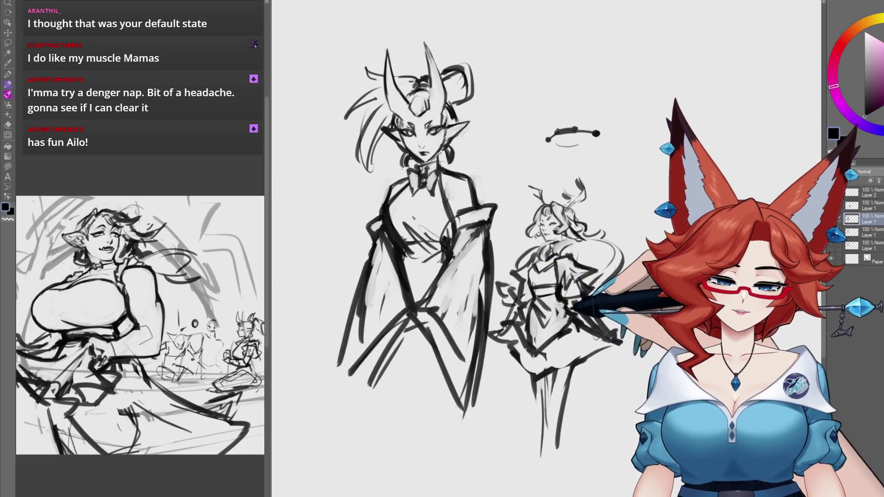
mouse_move(373, 364)
mouse_down()
mouse_move(391, 495)
mouse_move(377, 419)
mouse_up()
drag(460, 355, 458, 488)
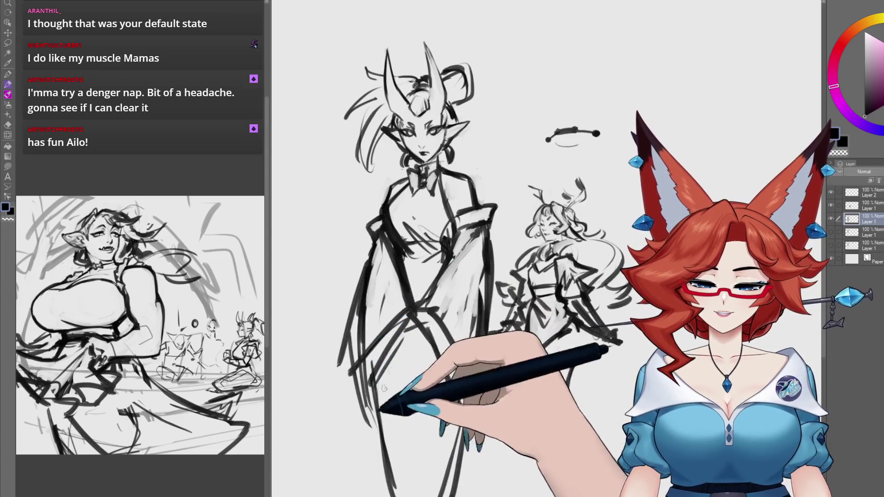
drag(410, 311, 440, 372)
drag(511, 323, 617, 343)
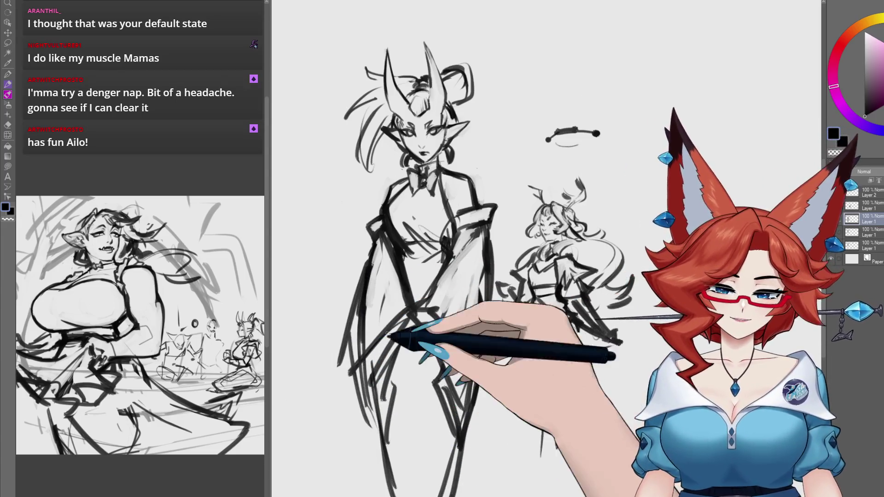
drag(350, 295, 363, 458)
mouse_move(374, 276)
mouse_down()
mouse_move(374, 355)
mouse_move(394, 429)
mouse_up()
mouse_move(357, 258)
mouse_down()
mouse_move(352, 356)
mouse_move(361, 418)
mouse_up()
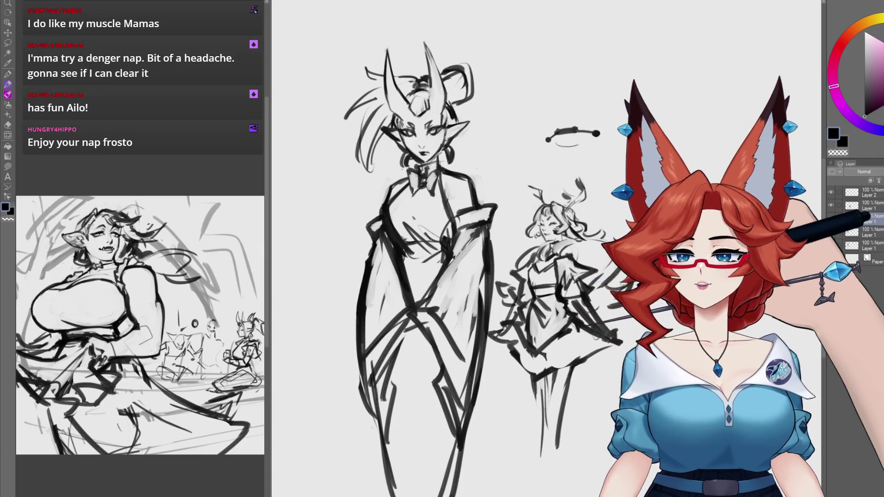
Bring up the coloured painting of the pink-haired maid fishing by the lake with Ctrl+Tab.
key(ctrl+Tab)
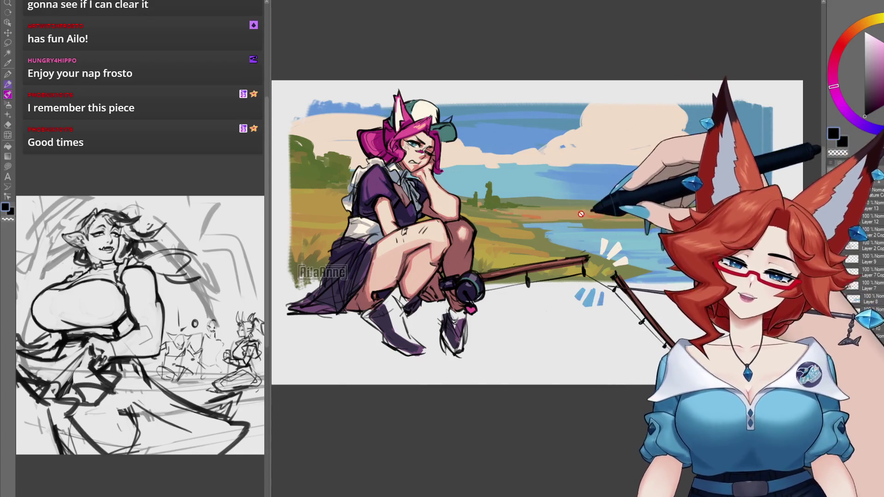
Zoom into the clouds, pan across the sky toward the tree and ground, then zoom out.
scroll(584, 105, up, 5)
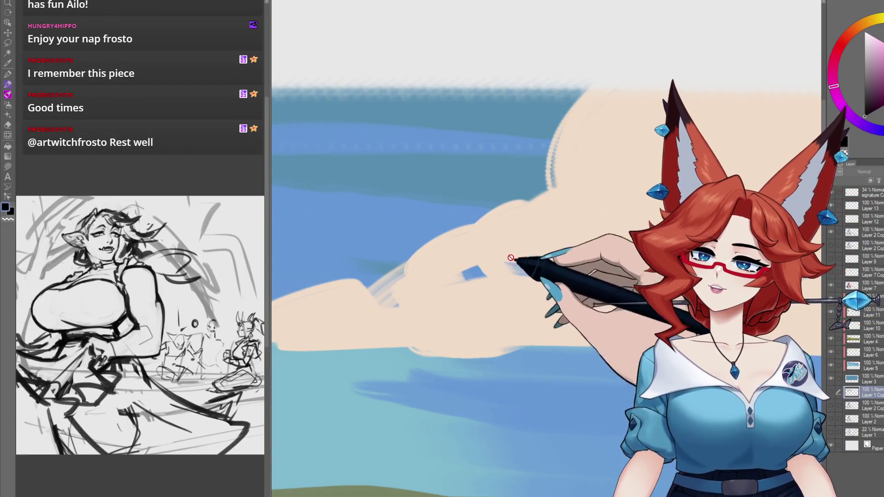
drag(520, 269, 618, 319)
scroll(618, 319, down, 2)
scroll(548, 267, up, 2)
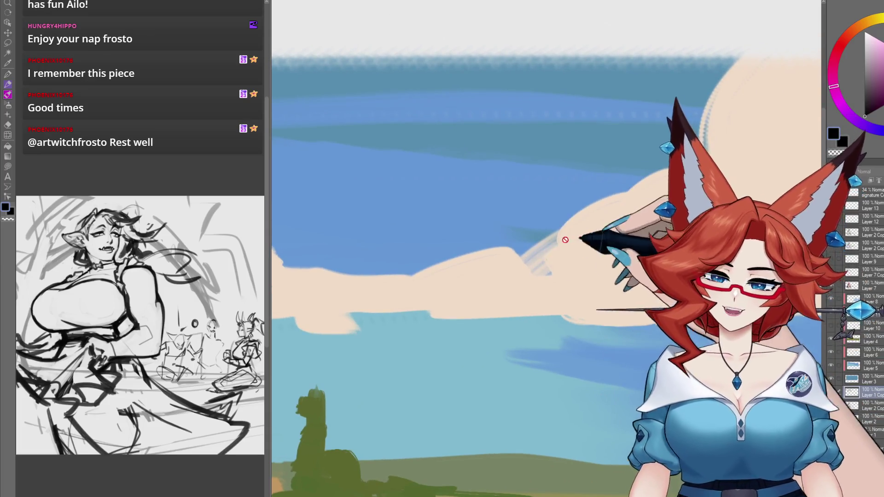
scroll(565, 295, down, 5)
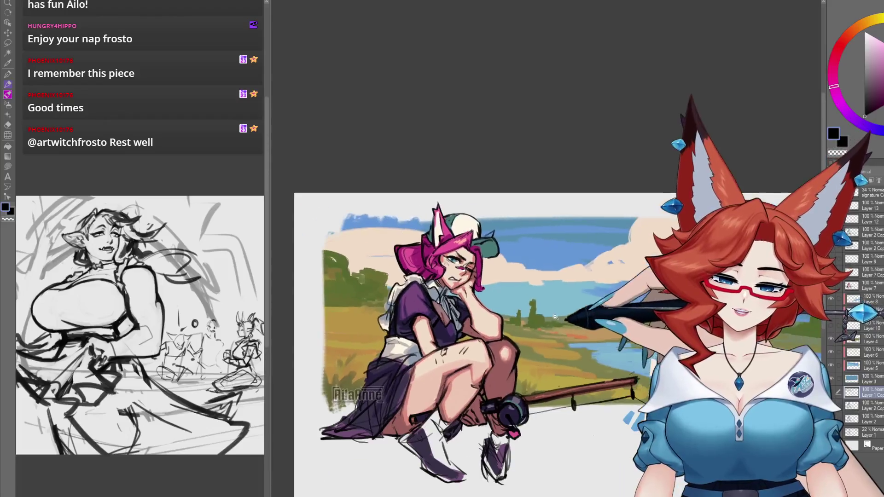
Cycle past the orc artwork and horned sketches back to the monster crowd sketch.
key(ctrl+Tab)
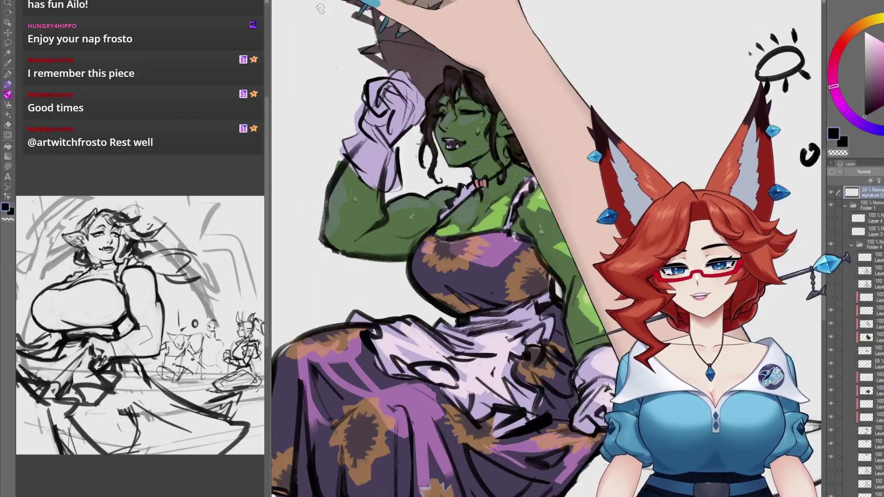
scroll(546, 249, down, 3)
key(ctrl+Tab)
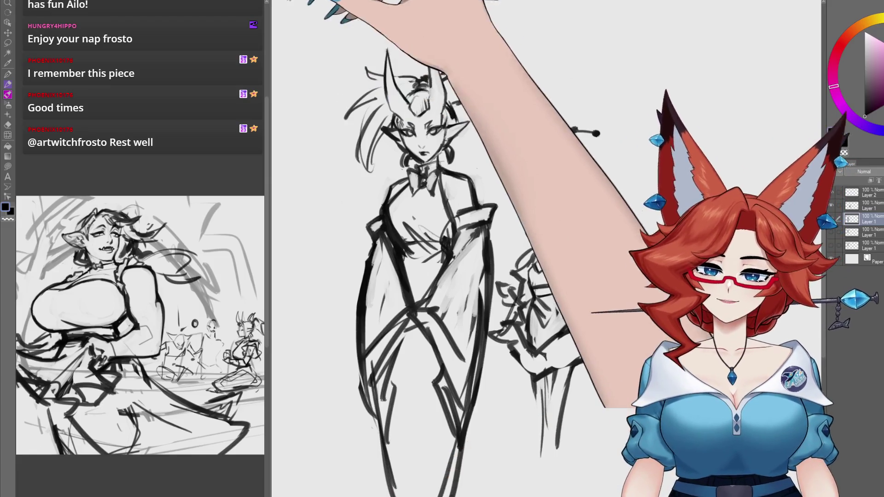
key(ctrl+Tab)
drag(695, 326, 603, 304)
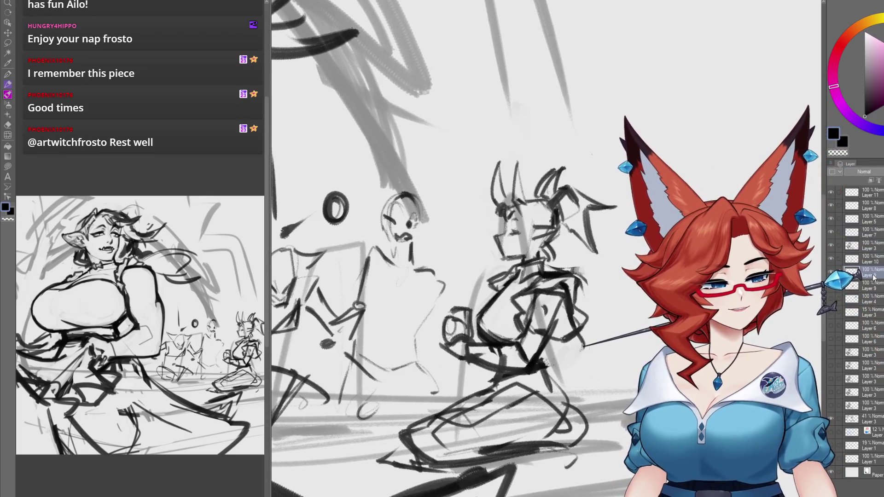
Make Layer 9 active and sketch a small mark near the central figure's neck.
click(870, 275)
drag(571, 317, 542, 319)
drag(538, 237, 551, 274)
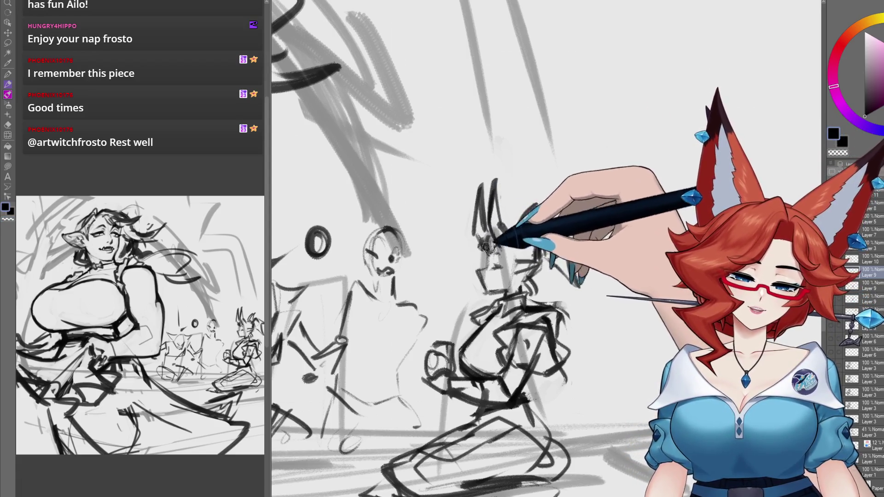
scroll(511, 232, right, 1)
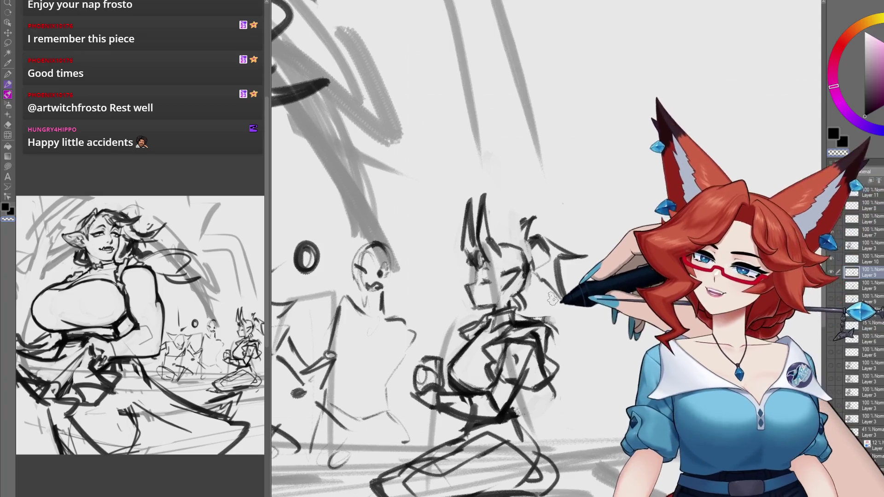
drag(548, 277, 535, 286)
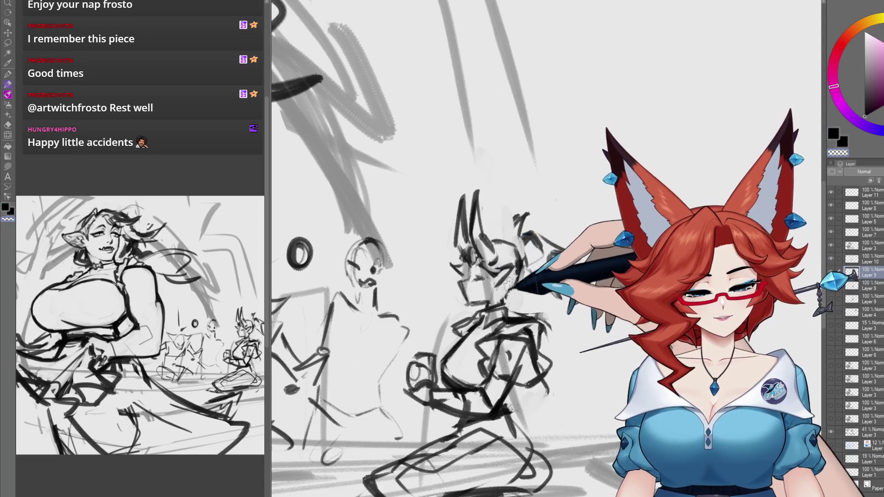
drag(497, 285, 504, 302)
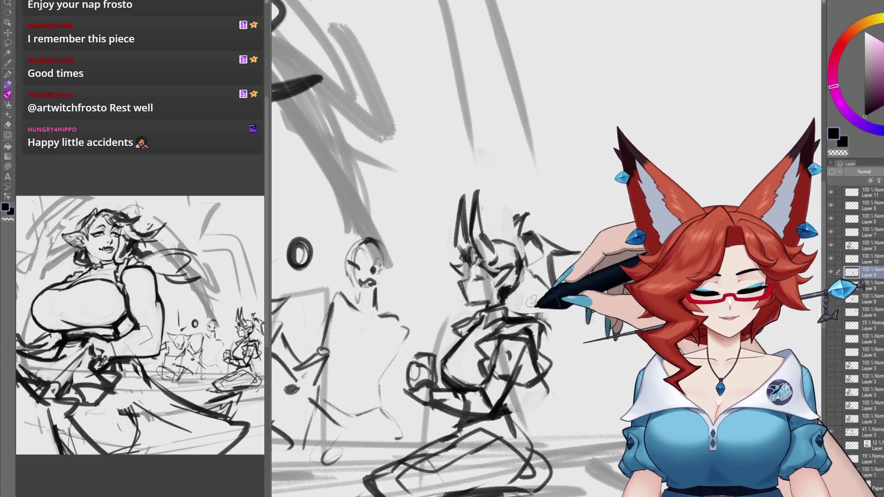
Add a new raster layer, toggle the sketch layer's visibility, and reselect Layer 9.
click(870, 180)
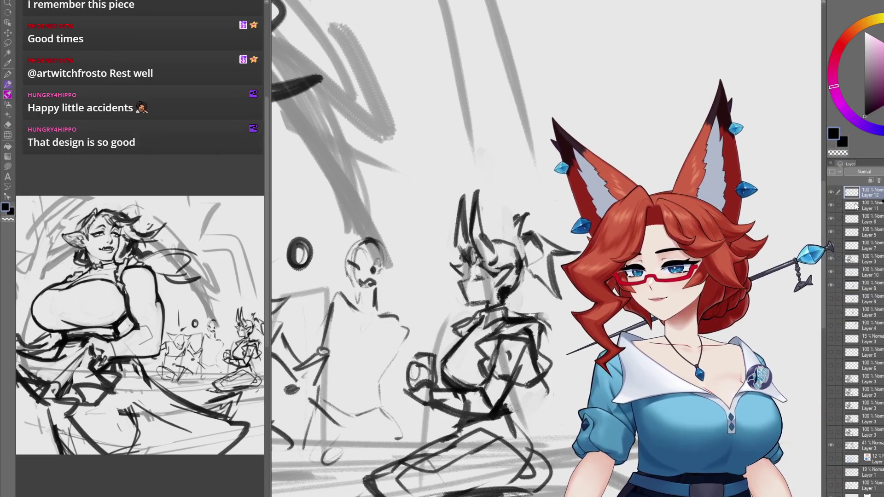
click(830, 286)
click(830, 286)
click(851, 285)
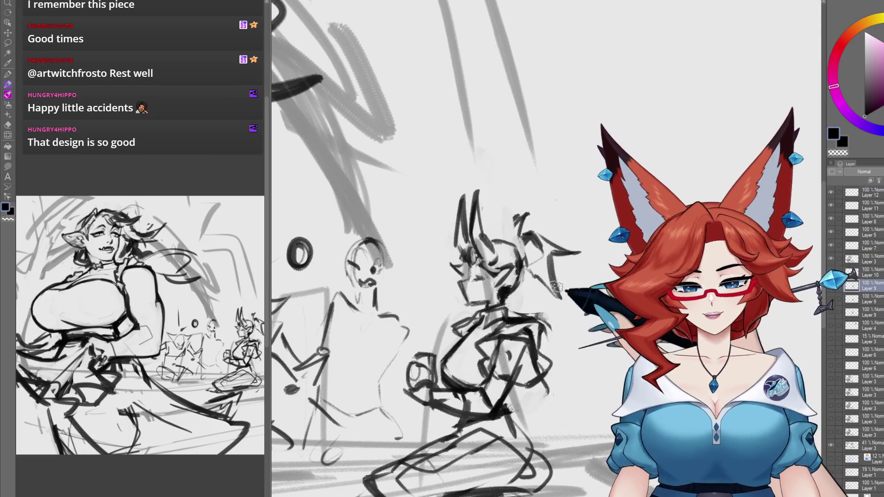
drag(543, 276, 534, 267)
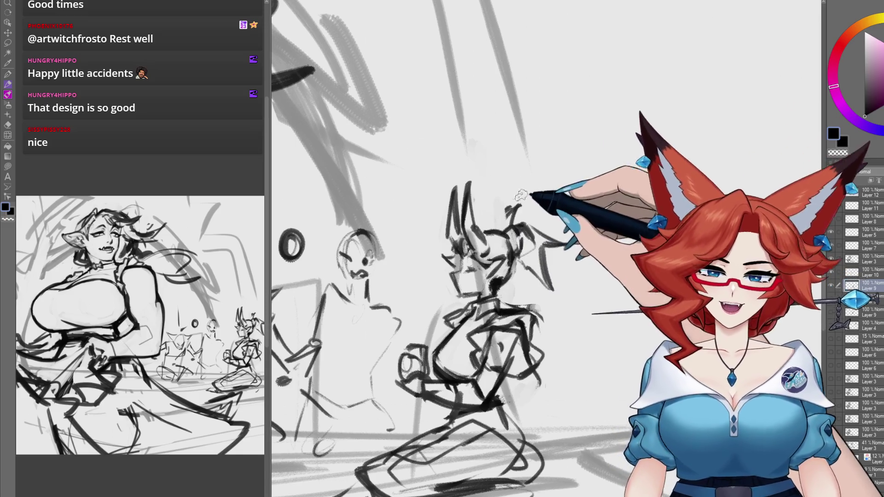
key(ctrl+Tab)
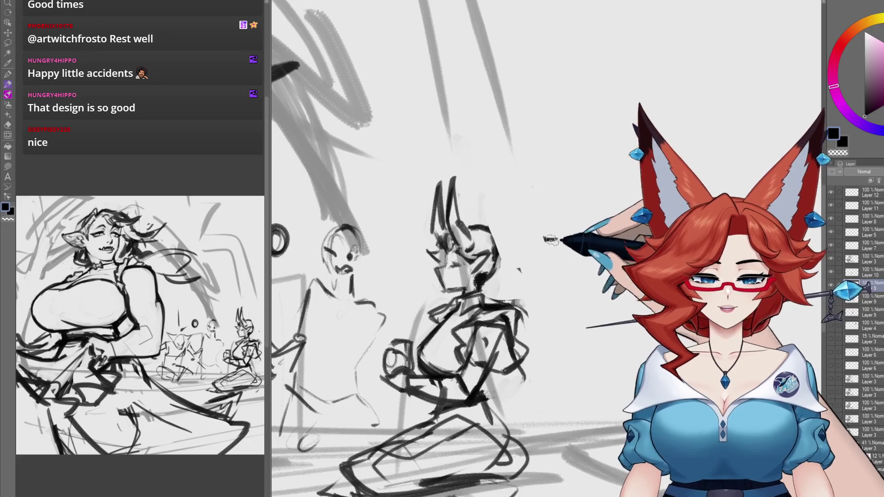
Erase the round shape beside the head, restore it with undo, and extend the bun's curve downward.
drag(556, 253, 533, 256)
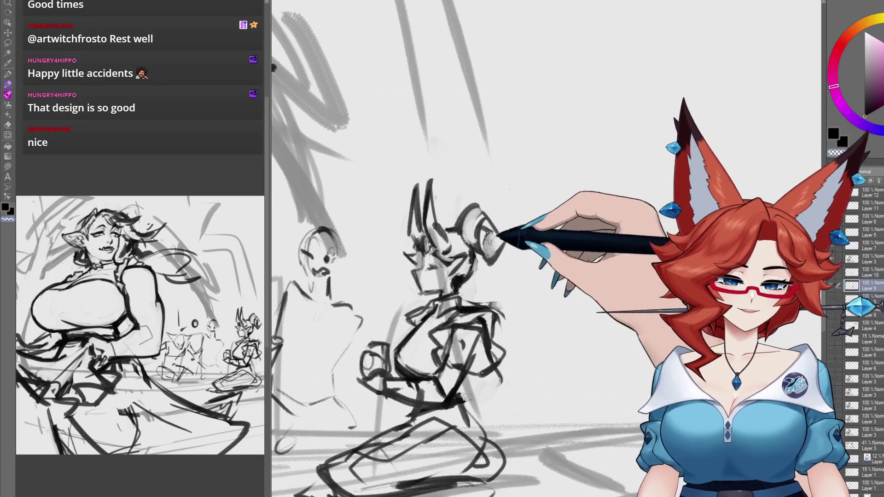
drag(490, 239, 479, 256)
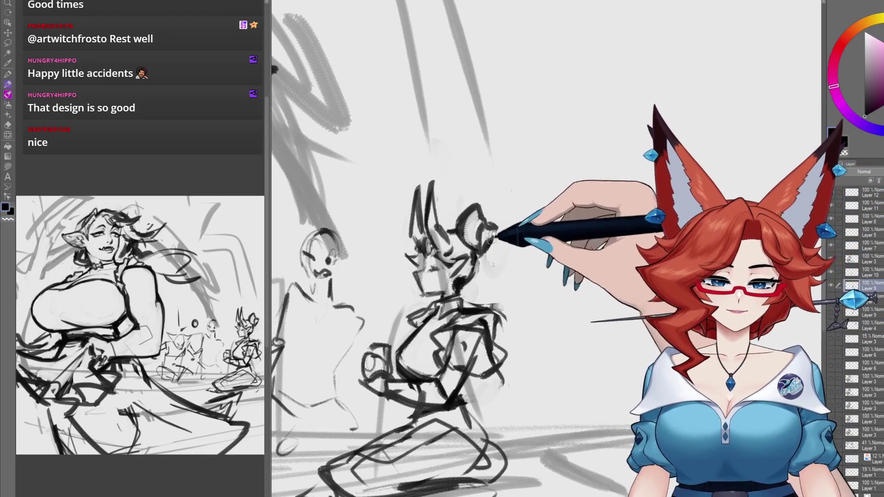
key(ctrl+z)
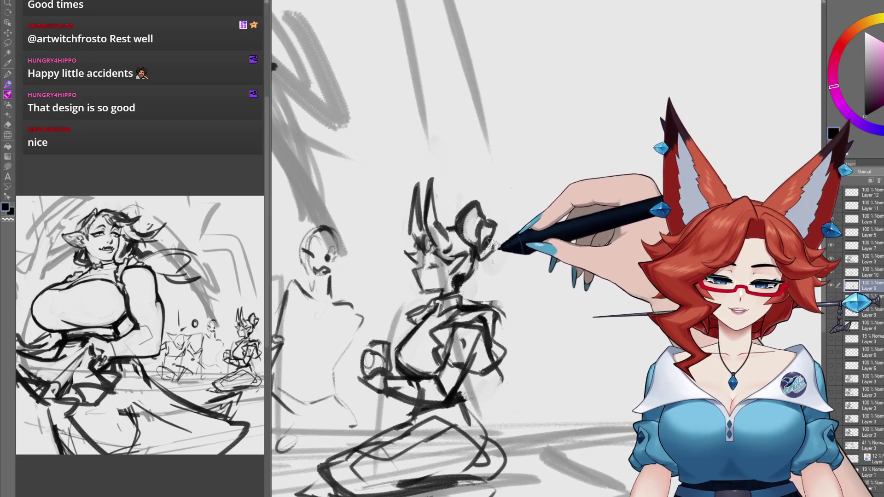
scroll(488, 213, down, 1)
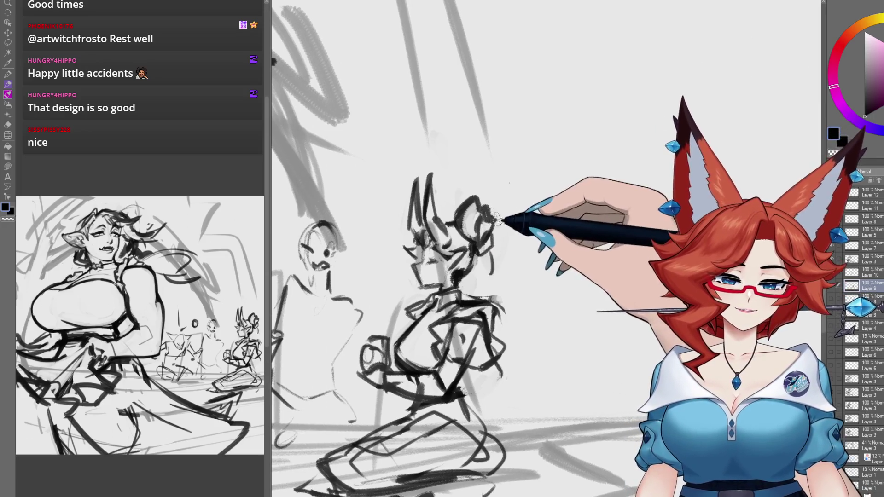
drag(505, 230, 506, 276)
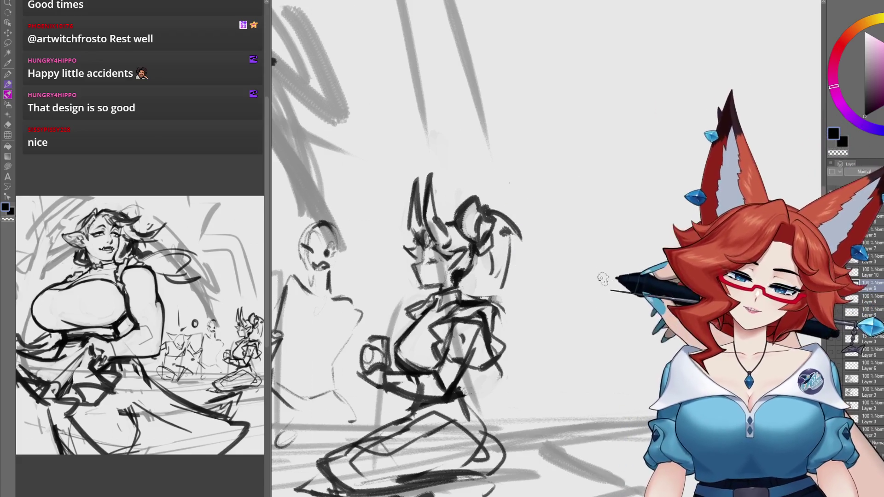
Add a short stroke at the head's left and a curved hair strand at the bun's edge.
drag(591, 306, 597, 307)
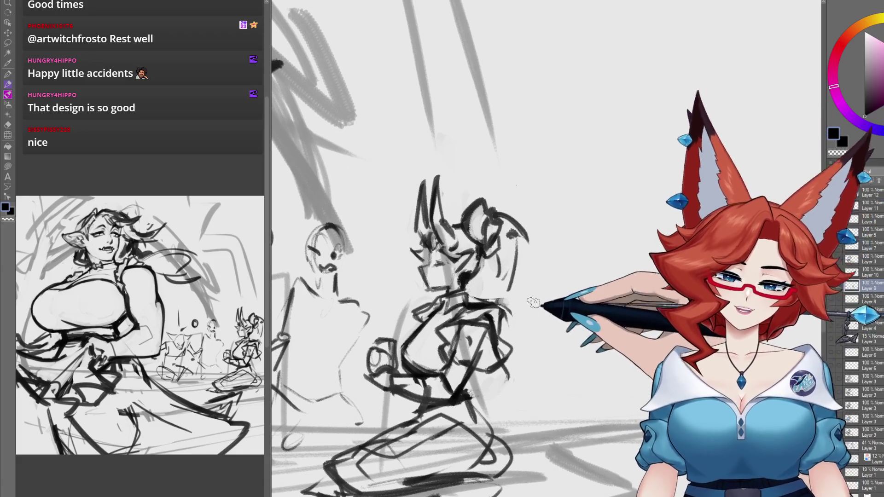
drag(538, 298, 548, 302)
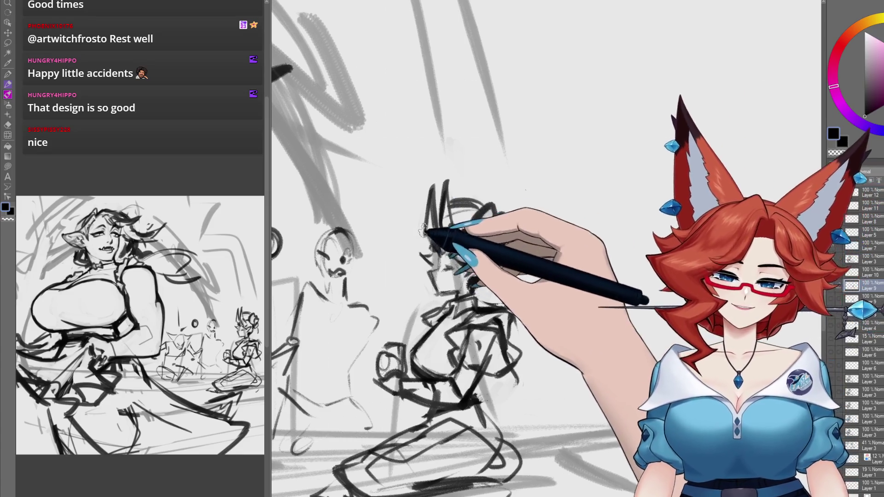
drag(428, 243, 398, 234)
mouse_move(512, 265)
mouse_down()
mouse_move(540, 226)
mouse_move(572, 253)
mouse_move(557, 282)
mouse_up()
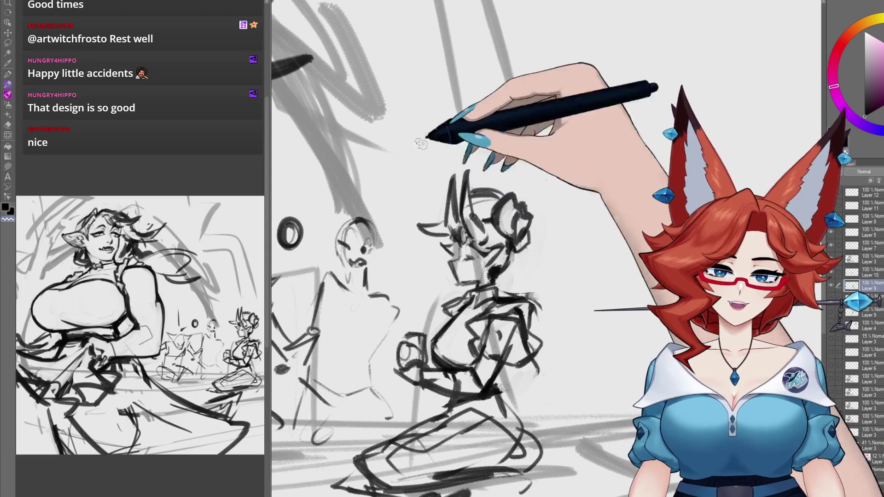
key(ctrl+Tab)
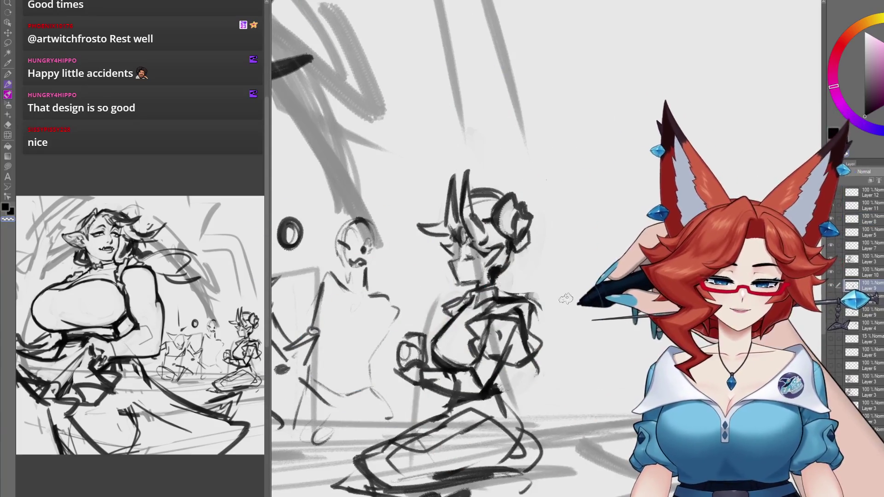
drag(507, 276, 512, 275)
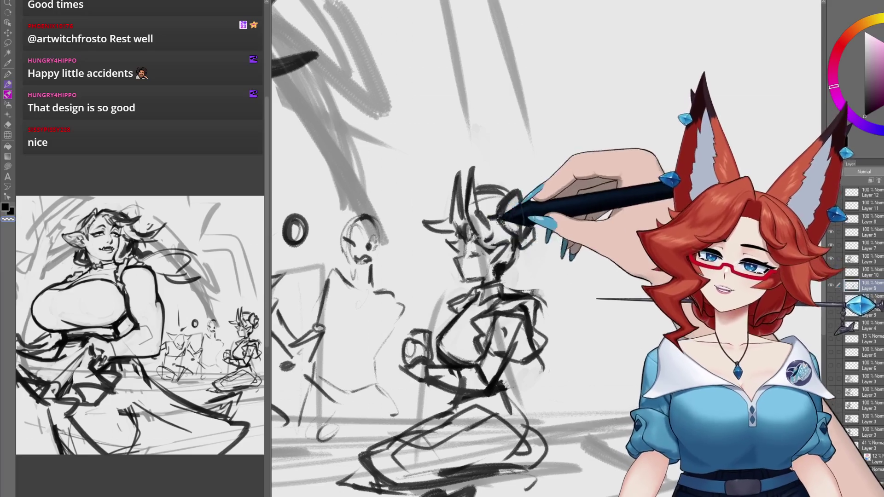
drag(478, 244, 477, 247)
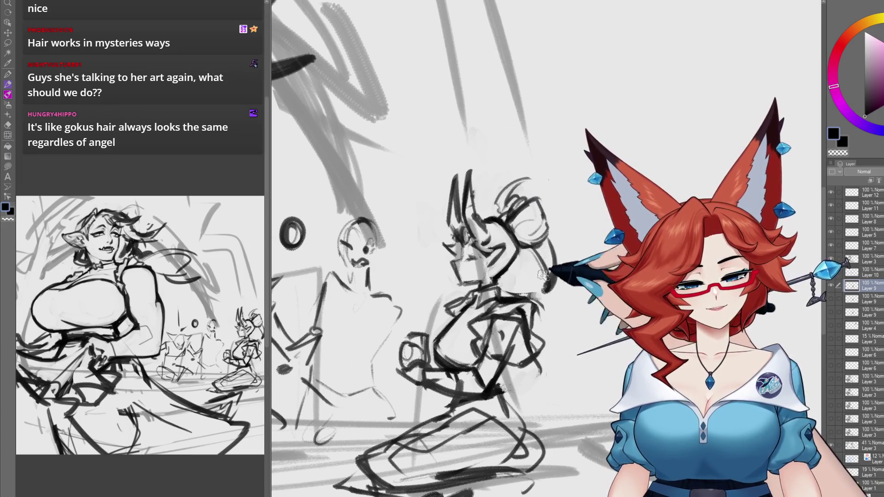
drag(552, 221, 565, 262)
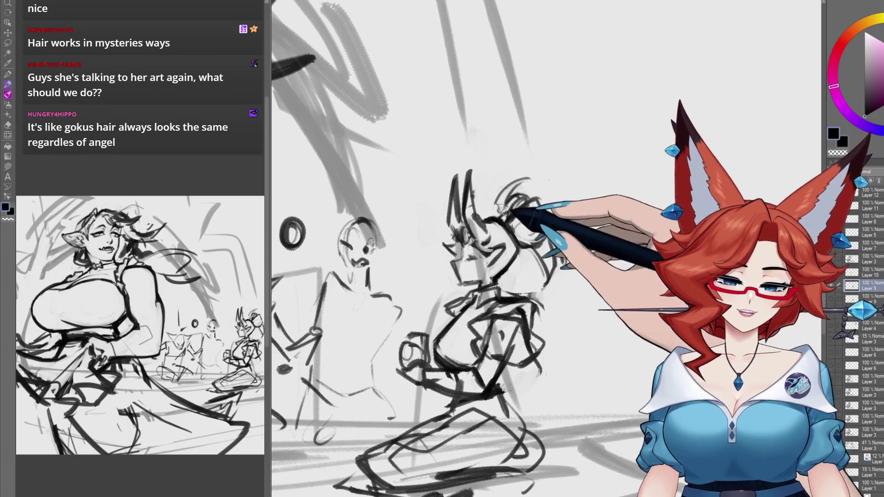
Add a new layer with Ctrl+Shift+N for reworking the background maid.
scroll(597, 331, down, 3)
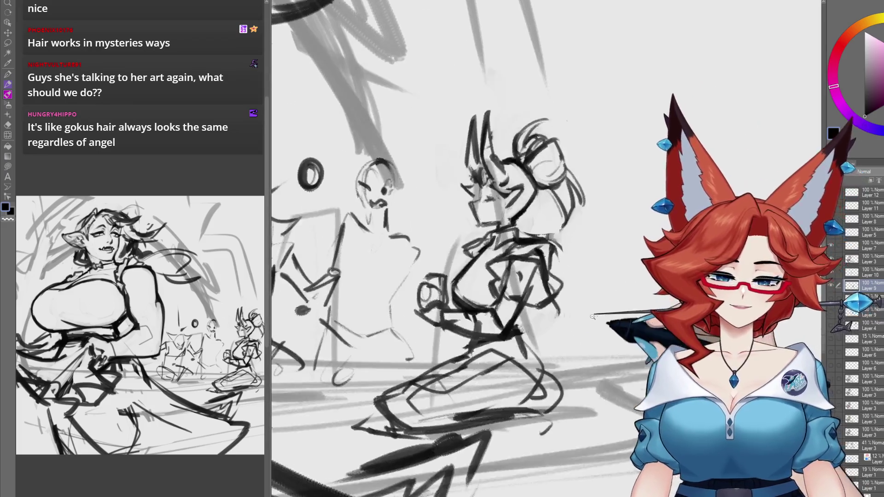
drag(598, 331, 589, 354)
scroll(590, 355, up, 5)
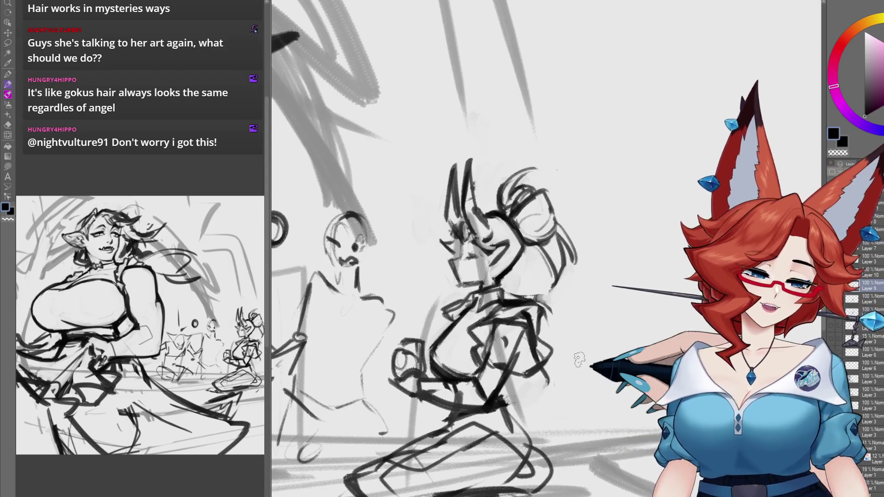
key(ctrl+shift+n)
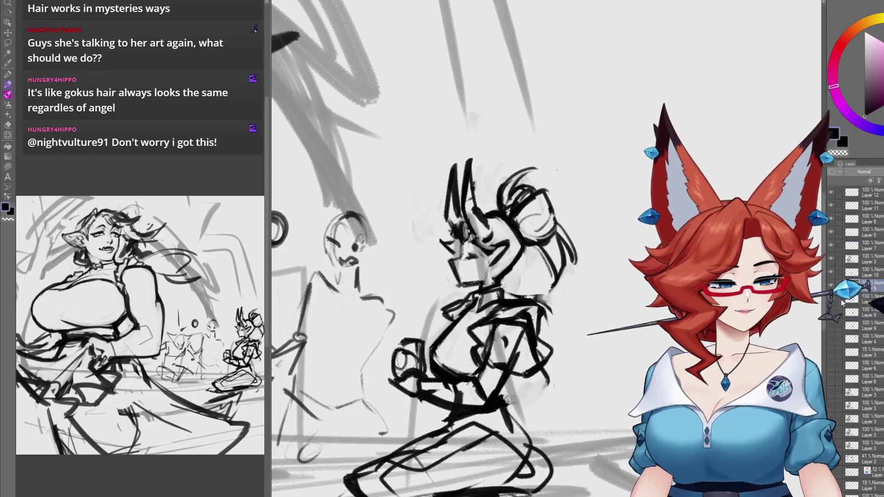
Sketch wavy strands, rough spikes and curls of hair around the background maid's head.
mouse_move(508, 192)
mouse_down()
mouse_move(492, 212)
mouse_move(488, 299)
mouse_up()
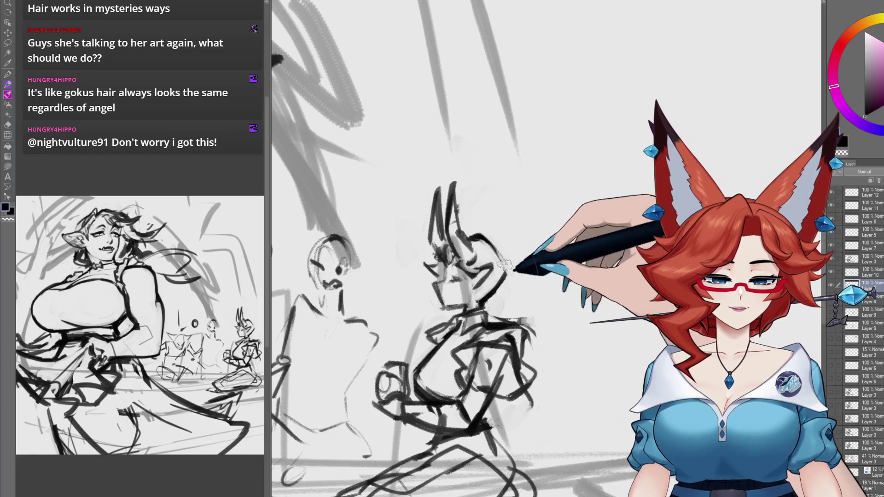
drag(490, 242, 533, 246)
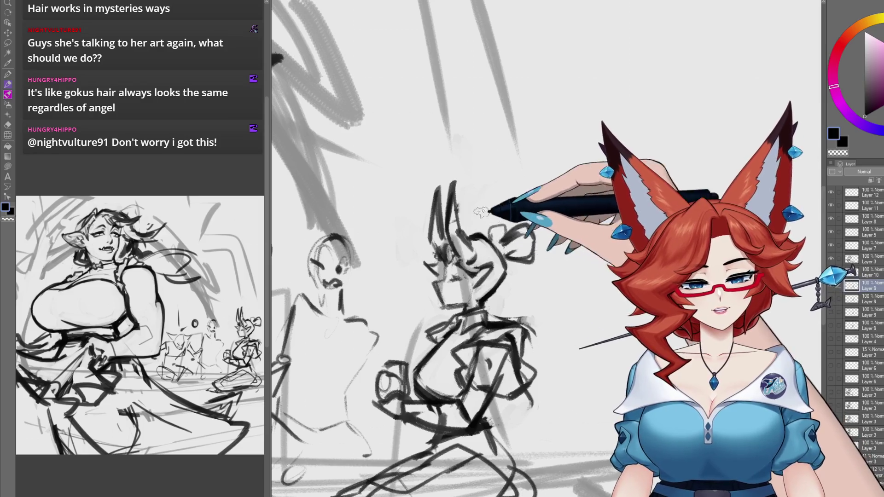
drag(493, 240, 538, 238)
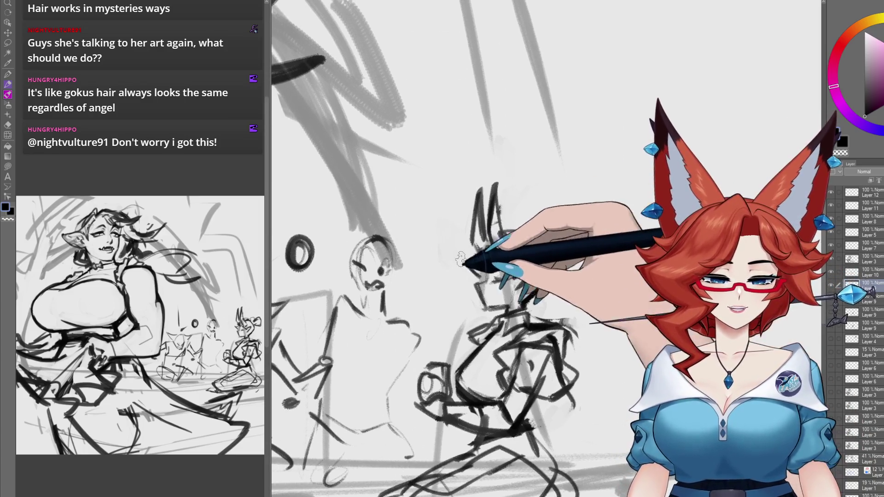
drag(465, 251, 449, 310)
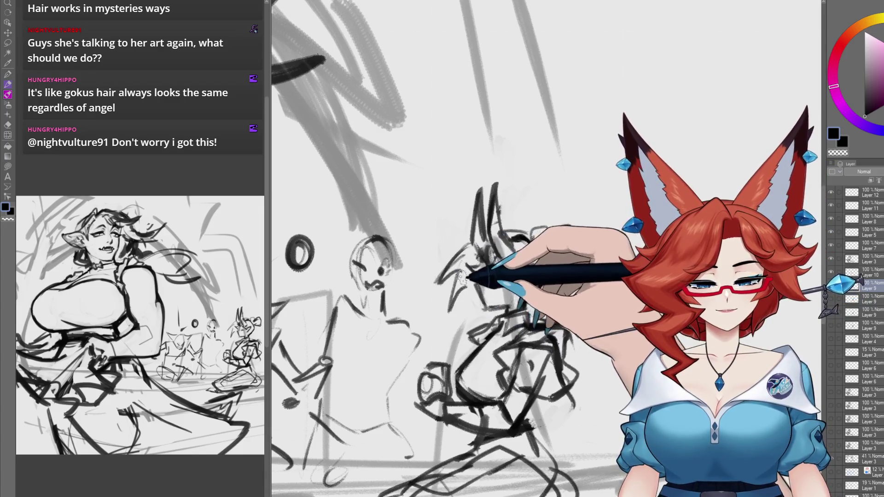
drag(539, 277, 533, 275)
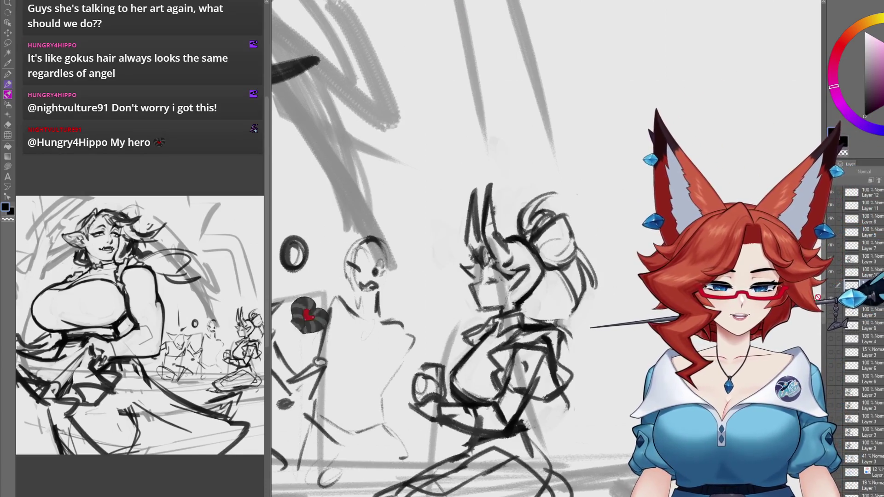
drag(570, 276, 549, 227)
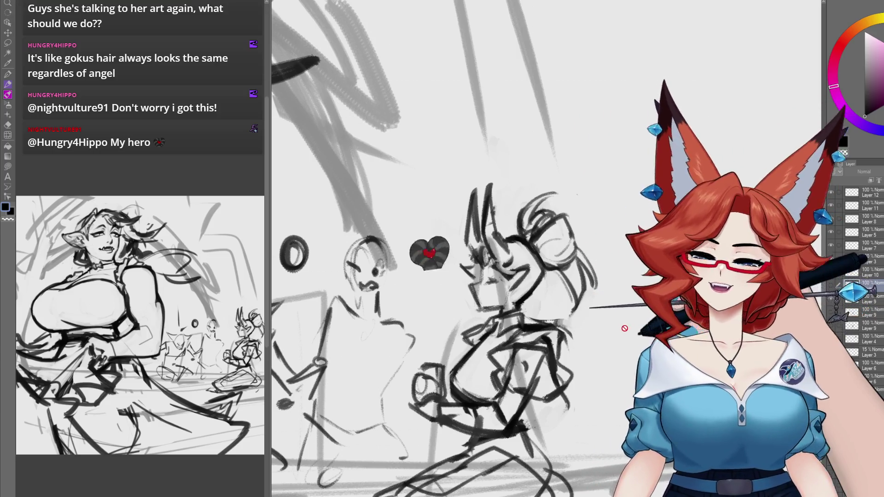
mouse_move(589, 388)
mouse_down()
mouse_move(583, 309)
mouse_move(571, 322)
mouse_up()
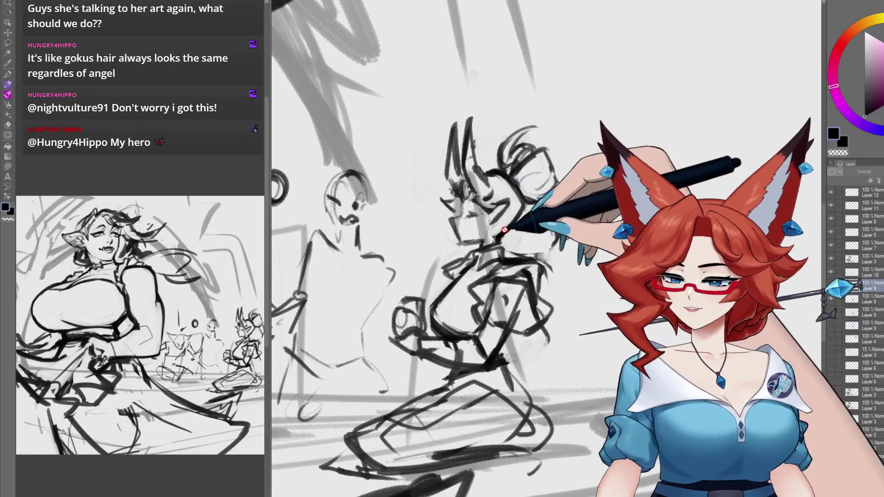
drag(537, 212, 506, 220)
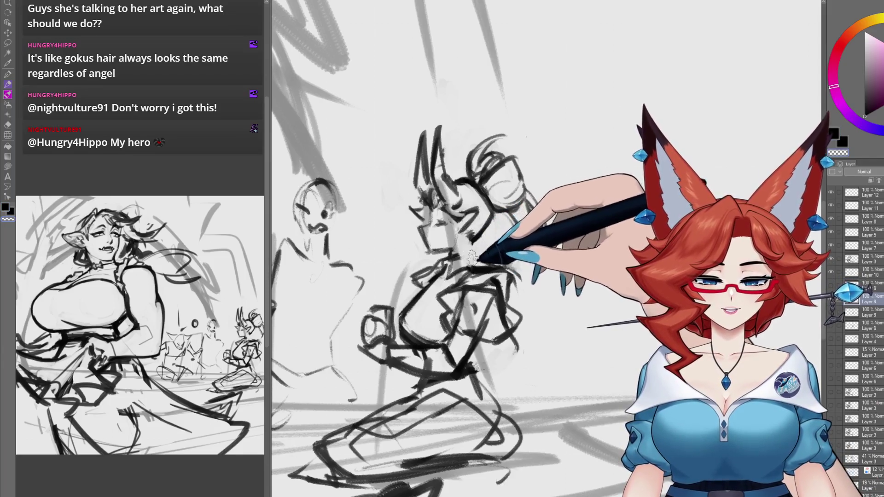
Redraw the background maid's arm and shoulder lines with a small brush.
key(bracketright)
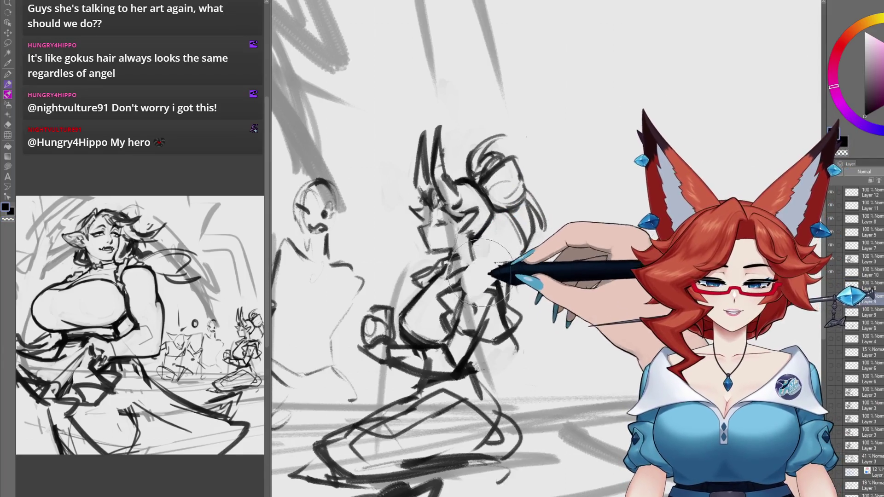
key(bracketleft)
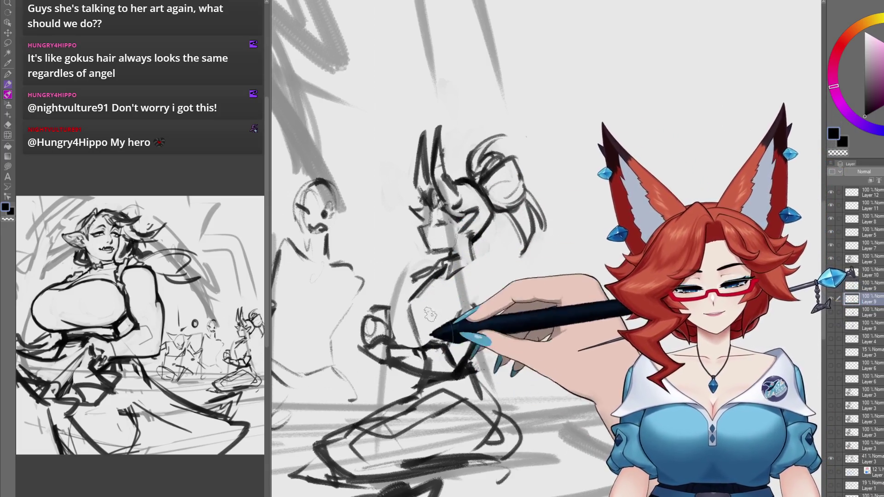
mouse_move(499, 318)
mouse_down()
mouse_move(436, 350)
mouse_move(460, 345)
mouse_up()
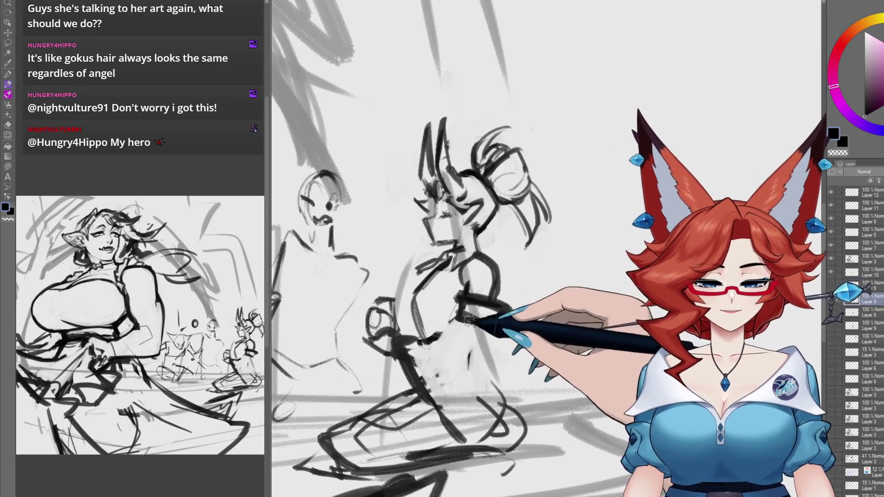
drag(471, 335, 487, 361)
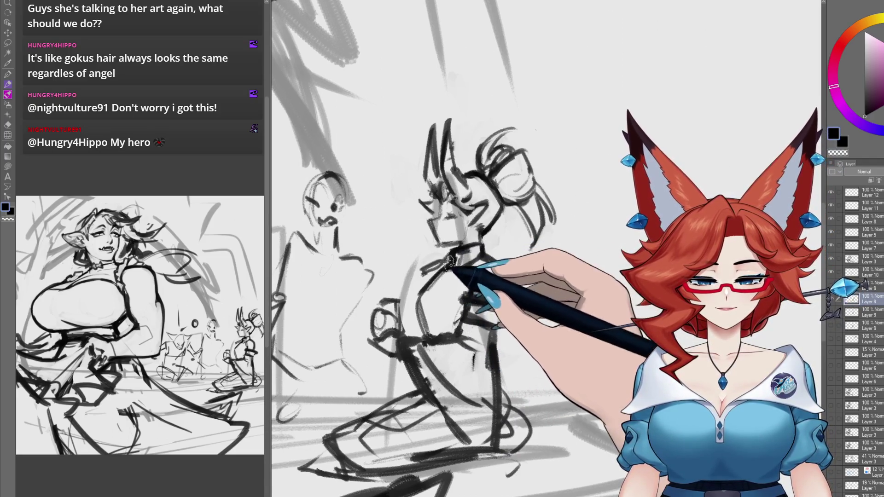
mouse_move(437, 267)
mouse_down()
mouse_move(439, 275)
mouse_move(503, 215)
mouse_up()
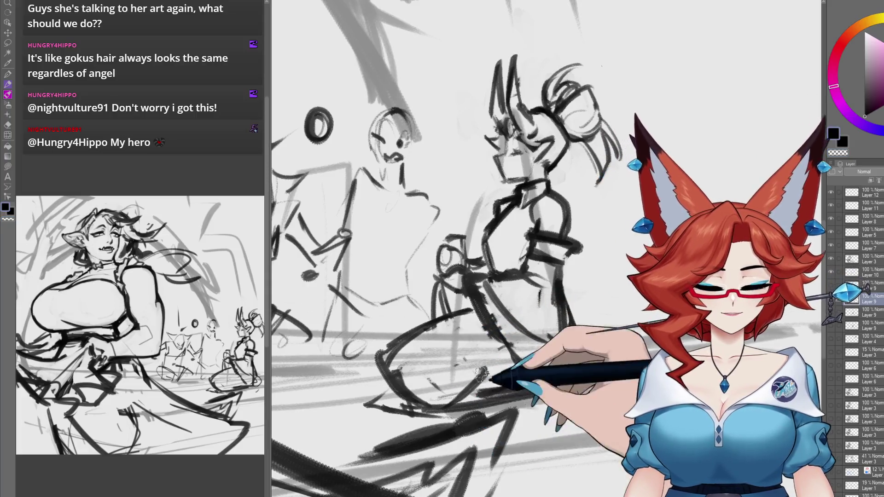
drag(592, 365, 594, 354)
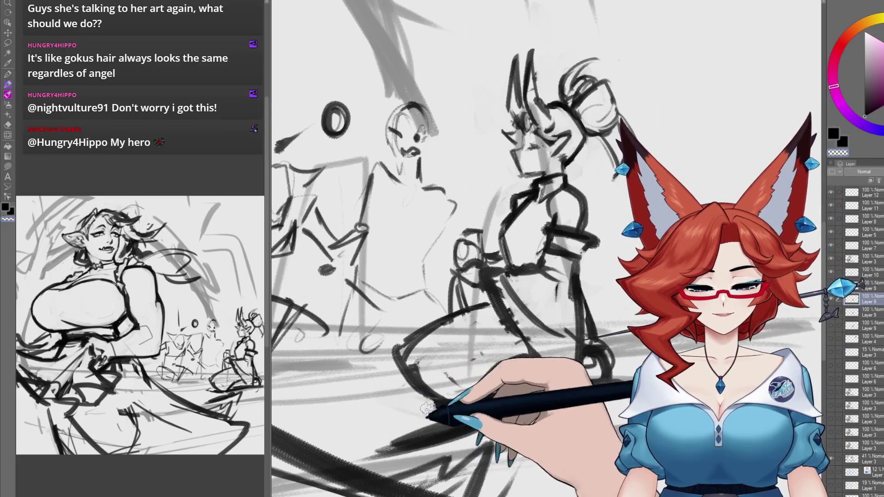
drag(600, 371, 578, 374)
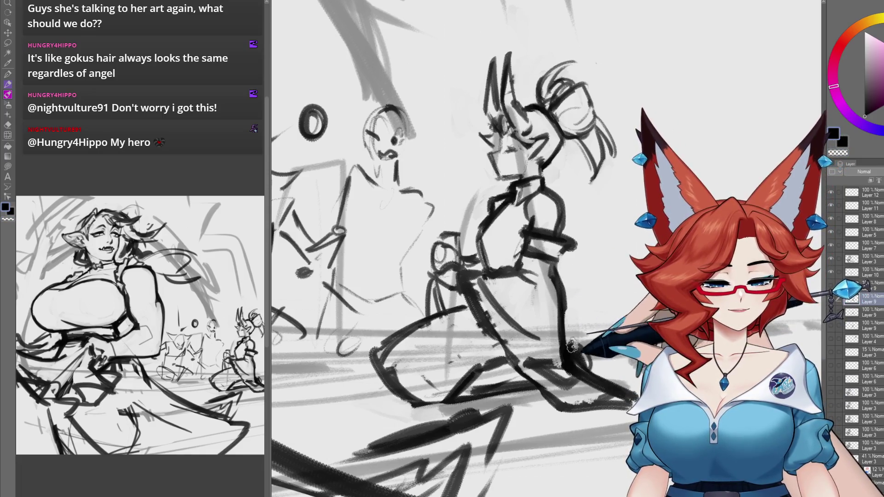
mouse_move(477, 253)
mouse_down()
mouse_move(476, 275)
mouse_move(495, 275)
mouse_up()
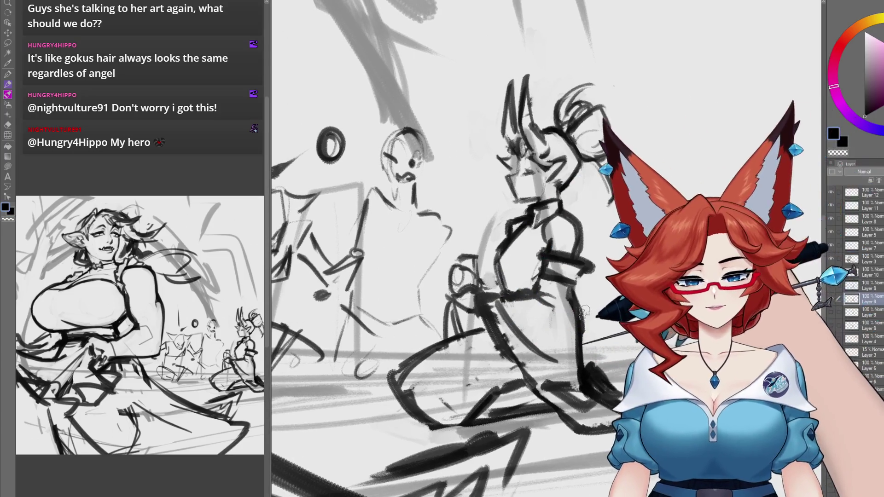
key(ctrl+Tab)
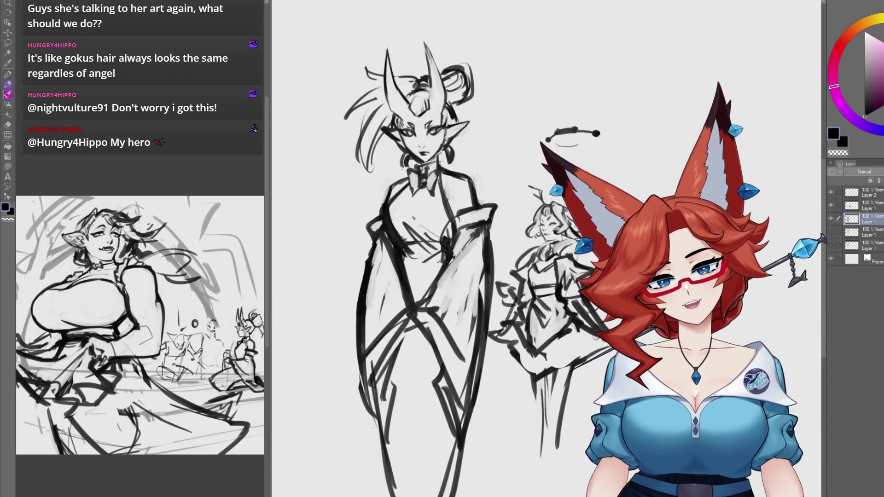
key(ctrl+Tab)
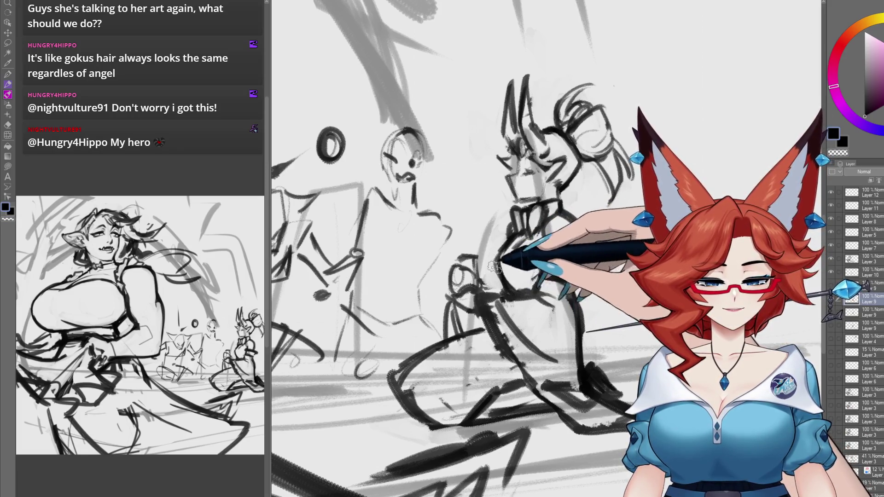
drag(599, 269, 570, 296)
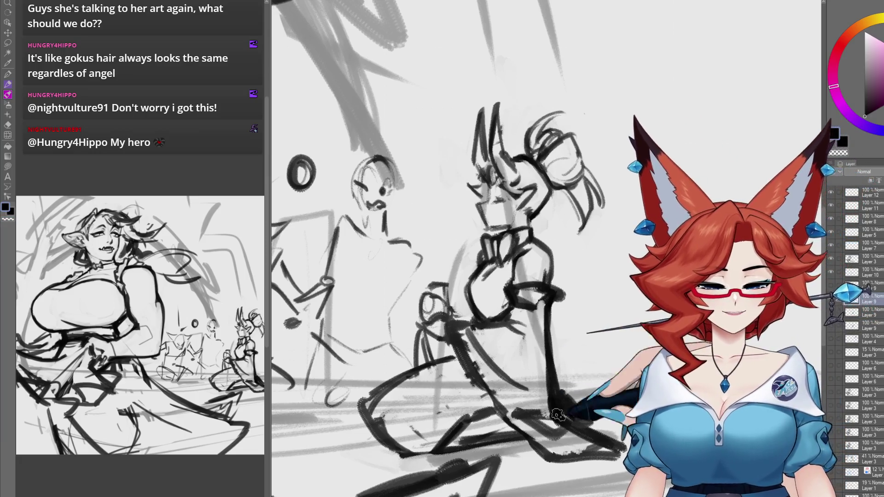
Zoom out and back in to check the full canvas with the maid and crowd.
scroll(546, 335, down, 4)
scroll(618, 332, up, 3)
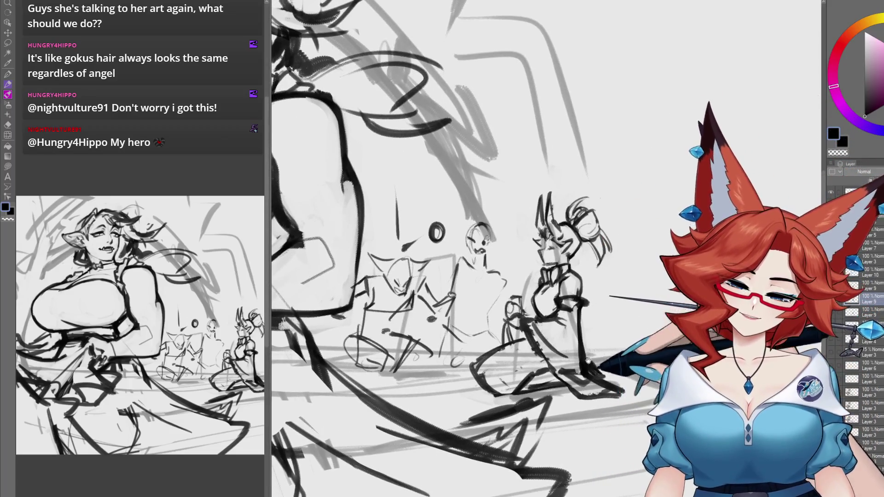
scroll(613, 348, down, 3)
scroll(603, 348, up, 3)
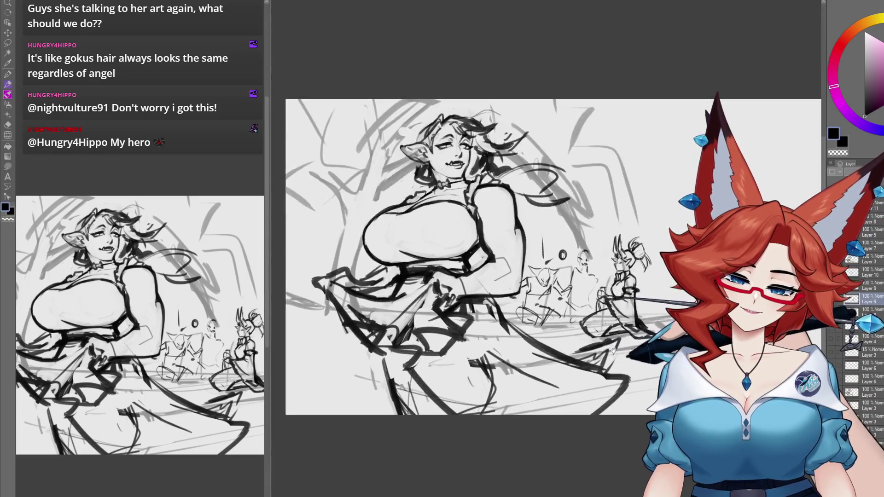
Zoom in and out around the kneeling horned figure's face and bun hair.
scroll(604, 348, up, 5)
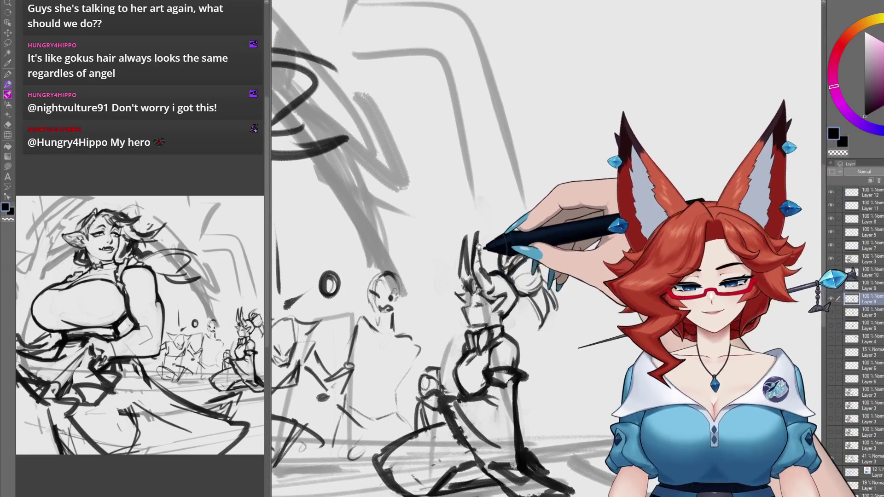
scroll(479, 246, up, 1)
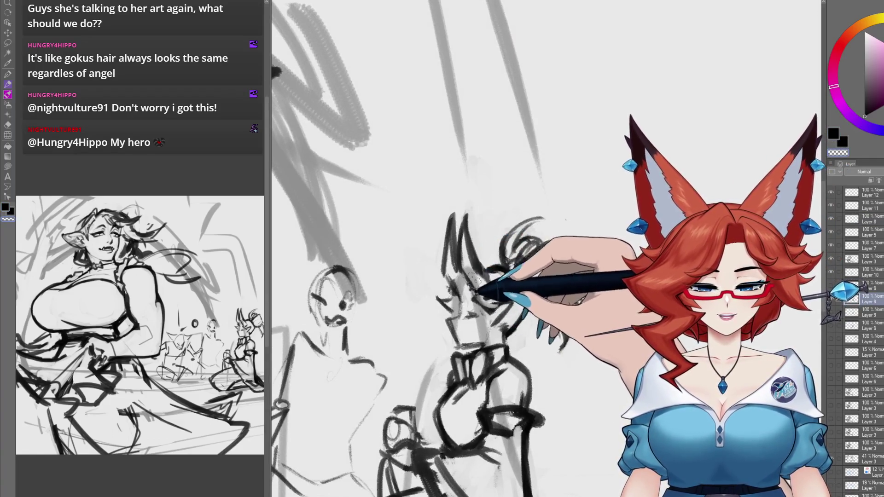
scroll(474, 278, up, 1)
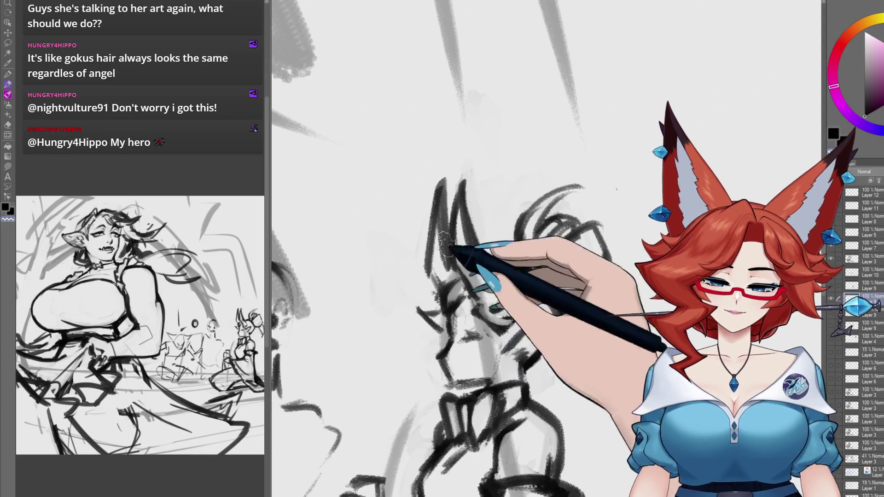
scroll(442, 239, down, 2)
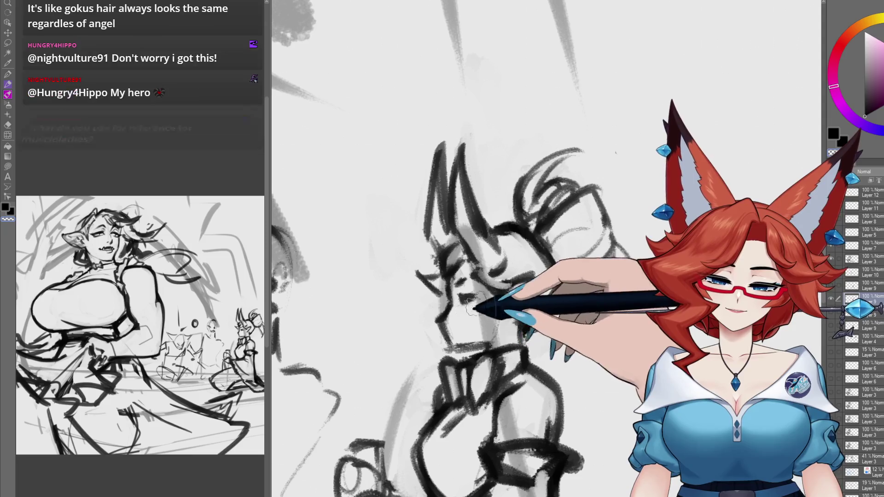
scroll(449, 295, down, 1)
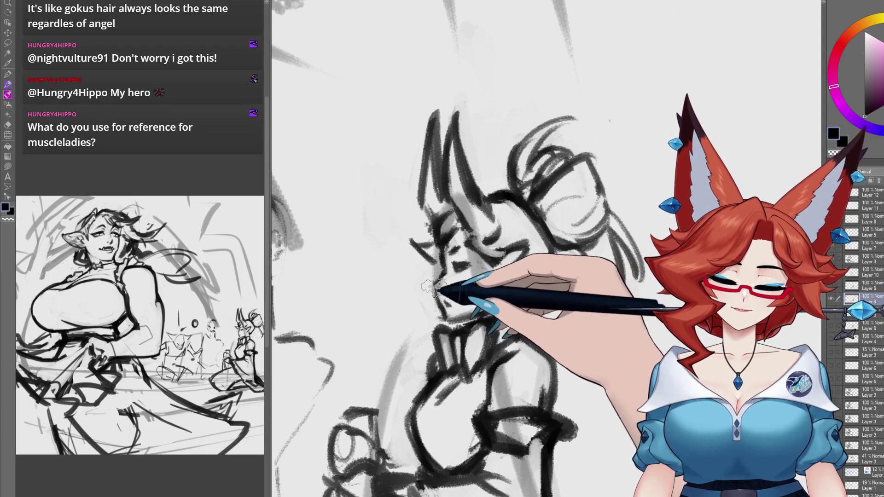
scroll(574, 350, down, 5)
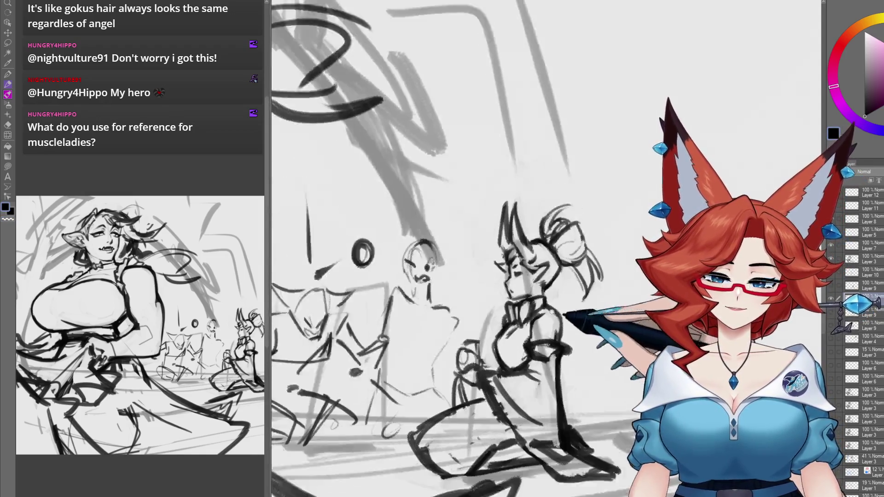
scroll(542, 276, up, 5)
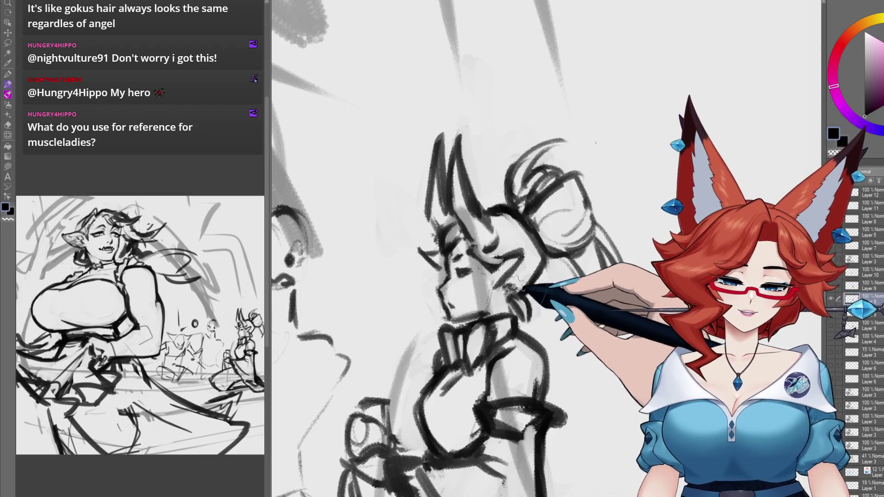
scroll(506, 271, up, 2)
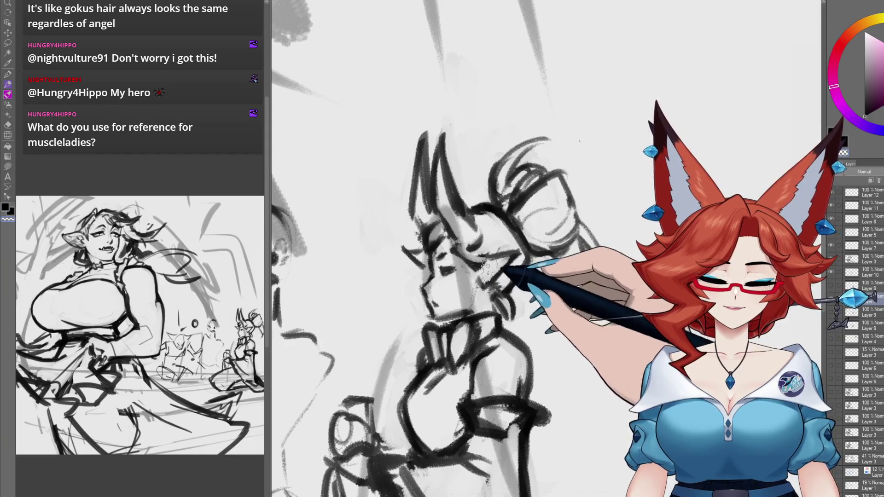
scroll(479, 284, down, 5)
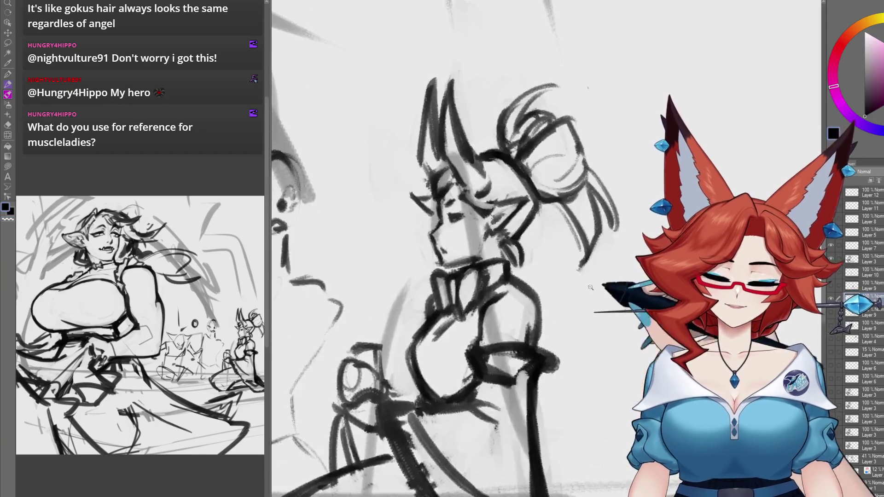
scroll(608, 342, up, 4)
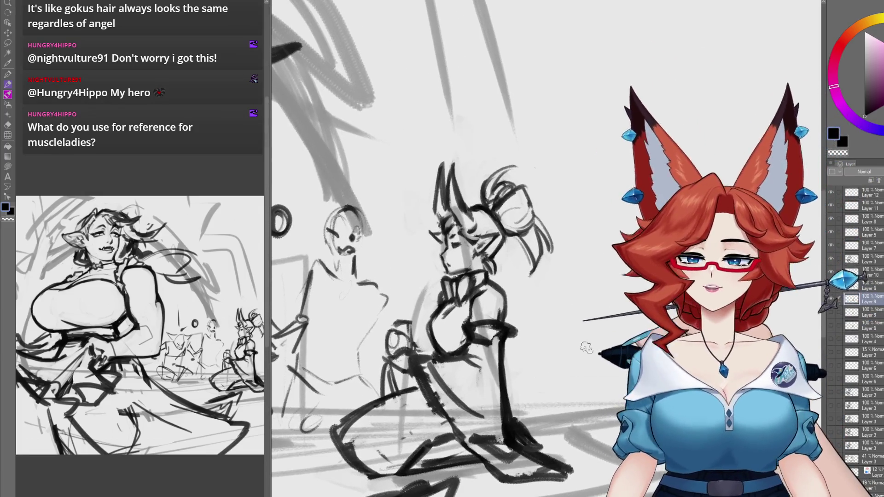
mouse_move(544, 364)
mouse_down()
mouse_move(622, 295)
mouse_move(677, 333)
mouse_move(720, 345)
mouse_up()
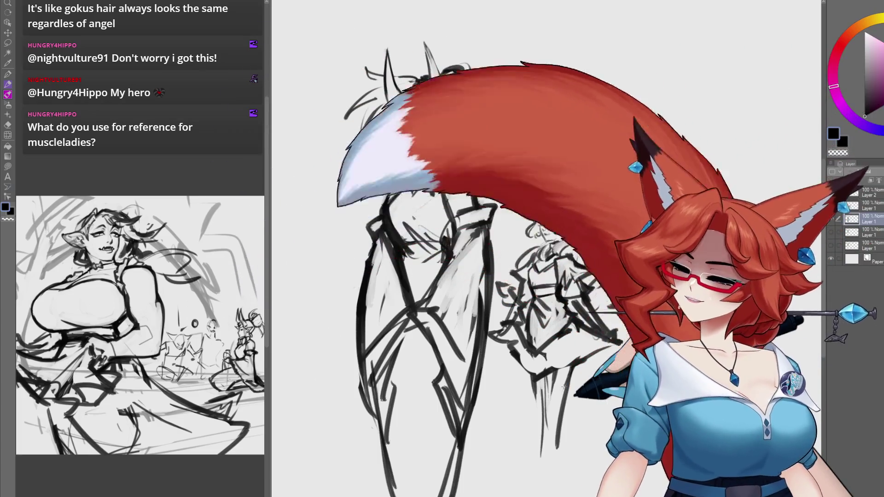
key(h)
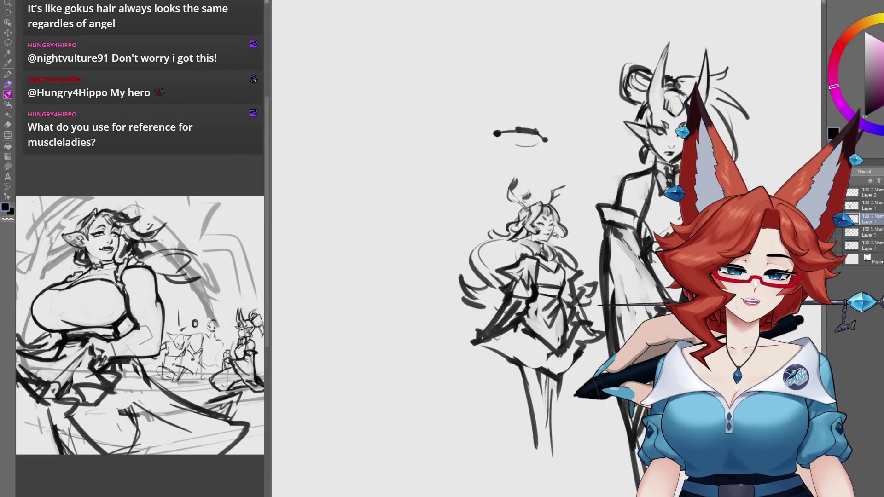
click(396, 4)
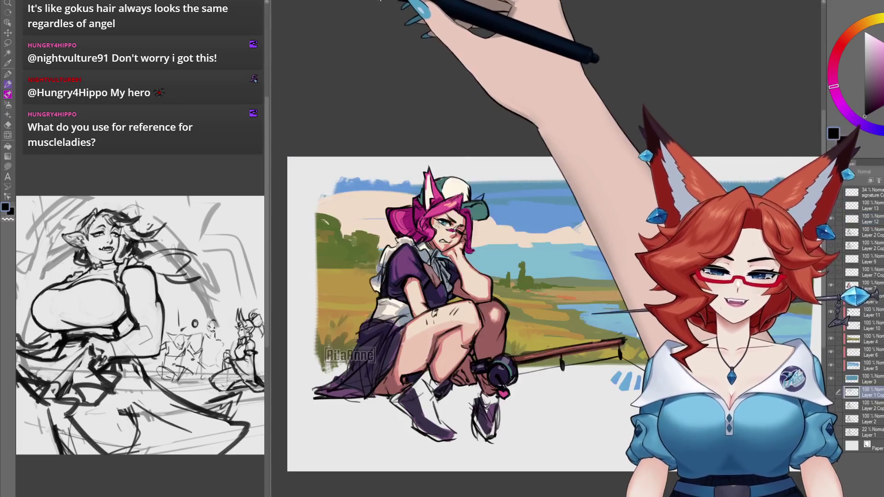
click(401, 2)
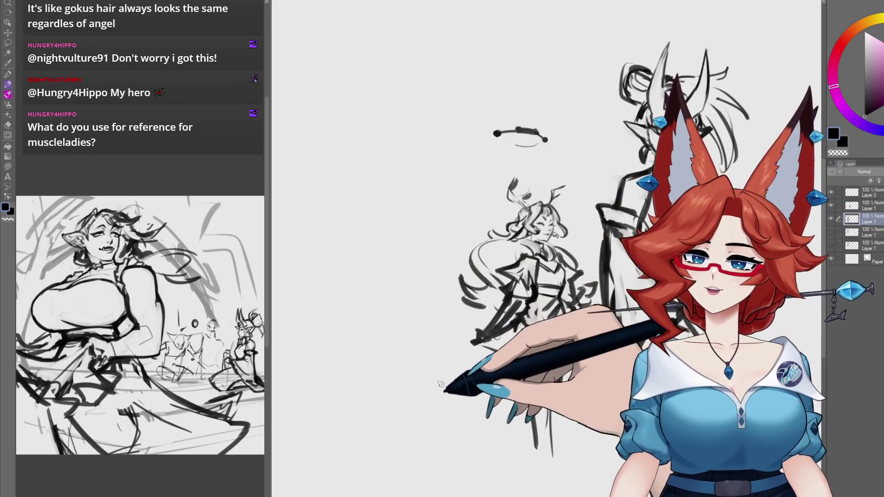
key(h)
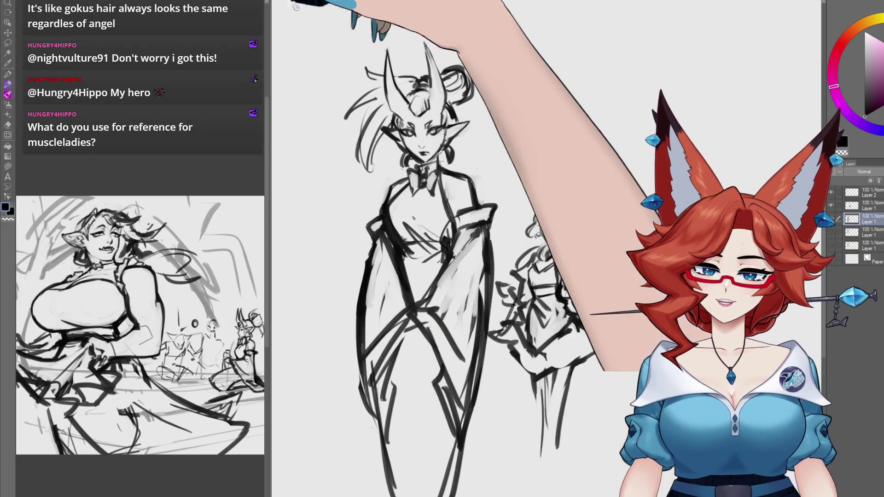
key(ctrl+Tab)
scroll(470, 383, down, 5)
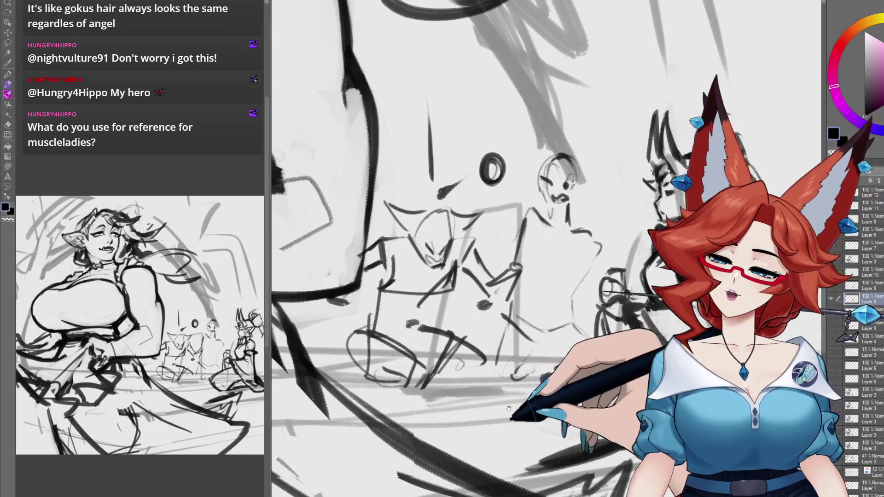
Pan from the main figure across the background crowd figures.
scroll(535, 377, up, 3)
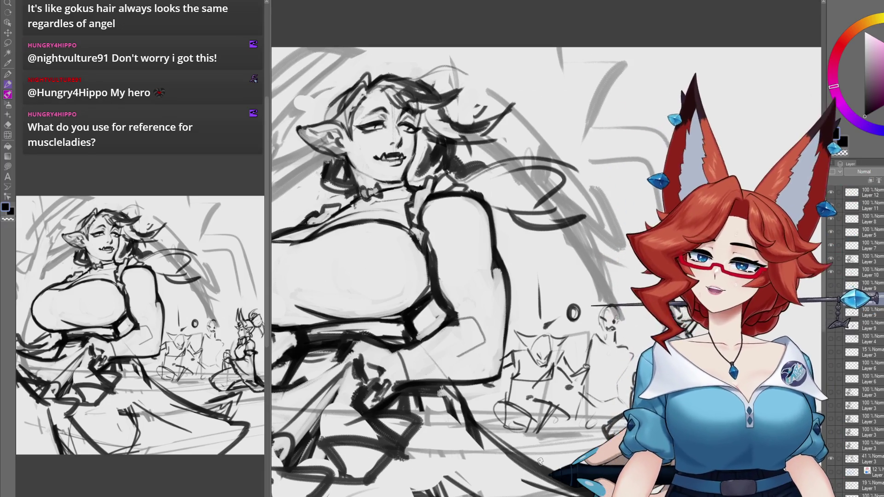
drag(487, 404, 523, 359)
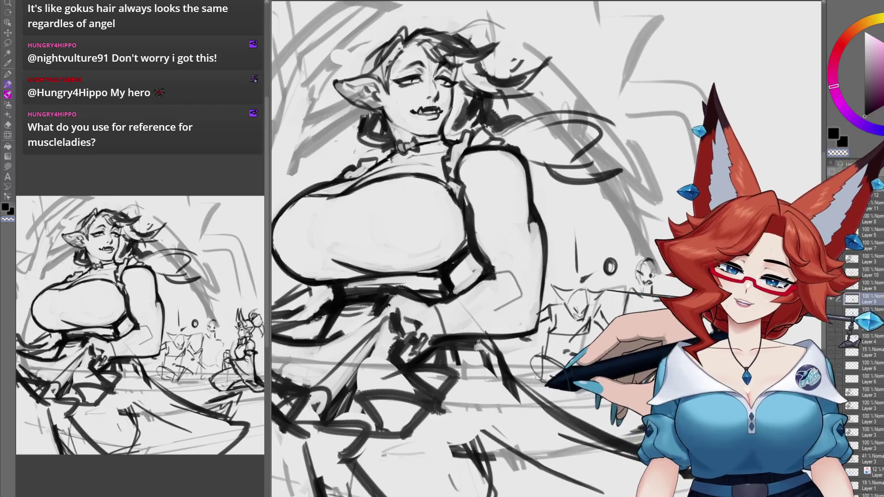
scroll(538, 377, down, 3)
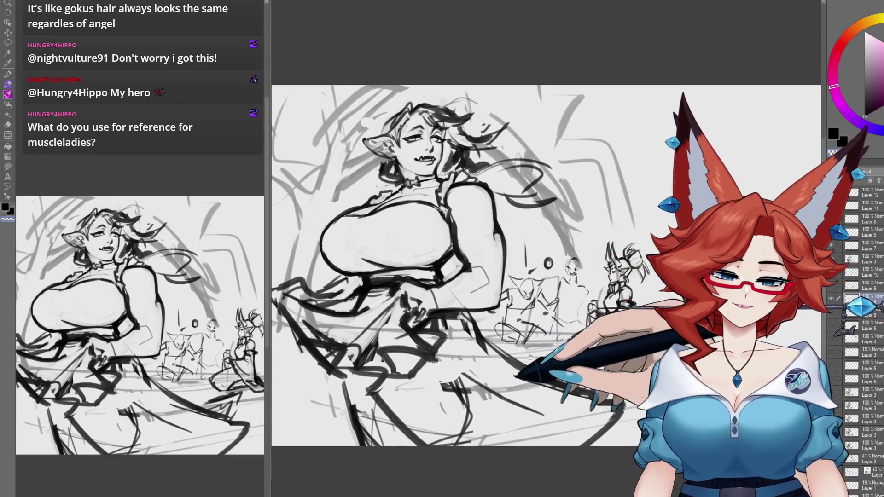
scroll(529, 359, up, 5)
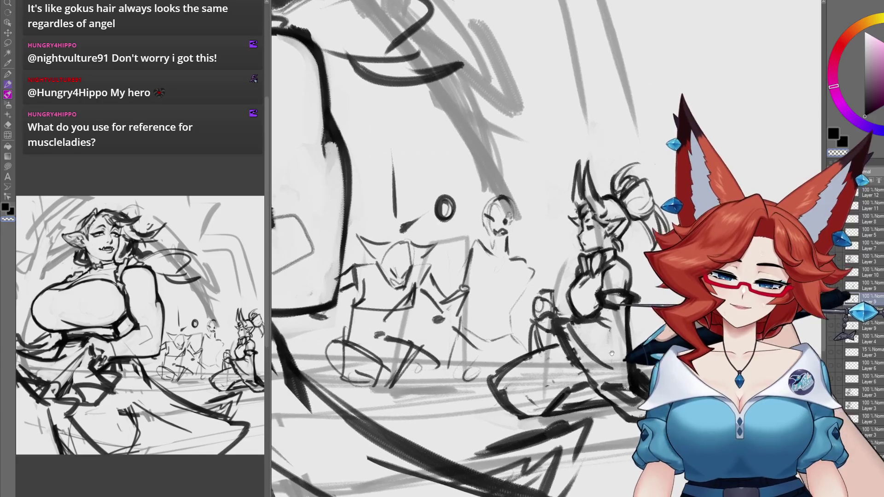
drag(612, 353, 664, 350)
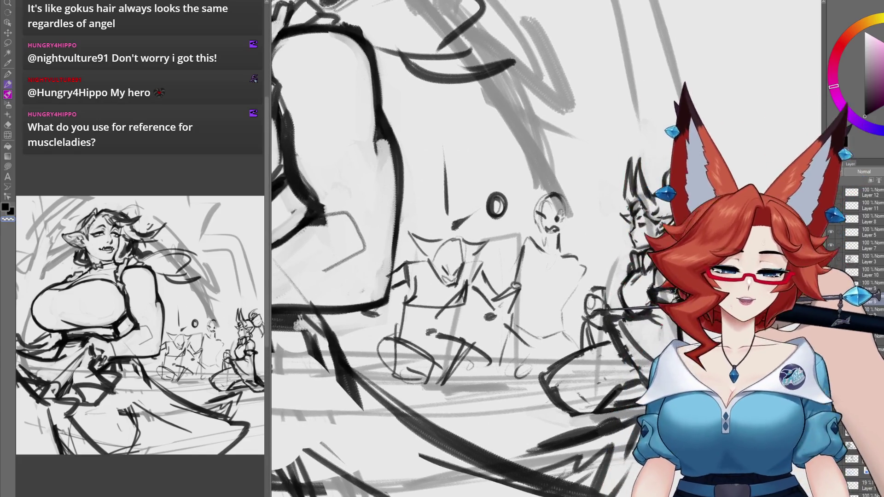
drag(484, 342, 538, 356)
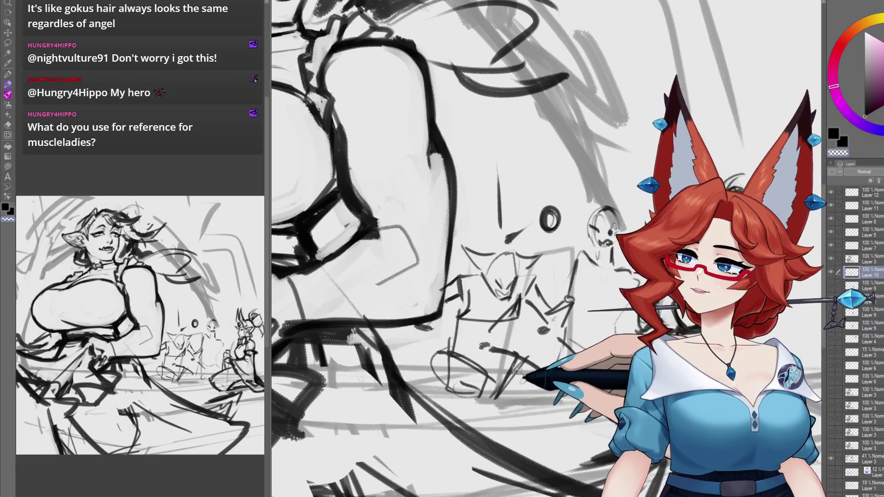
drag(516, 374, 528, 374)
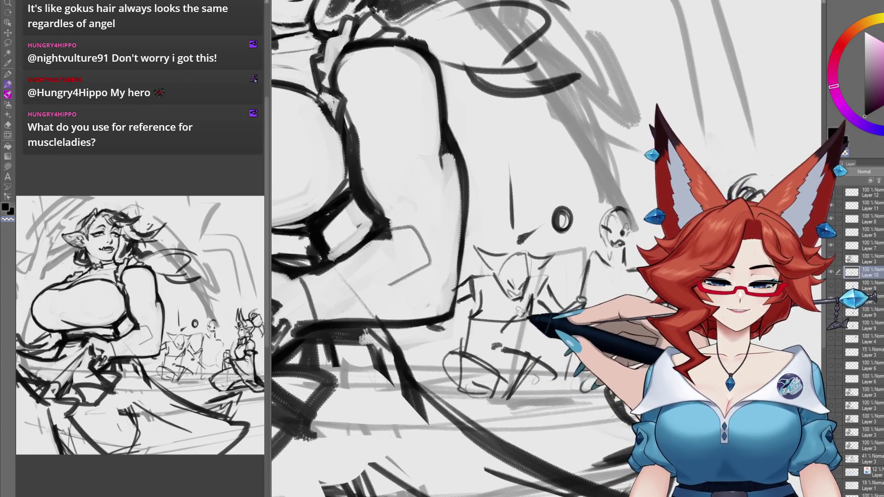
Frame the pointy-eared figure in the middle of the crowd and adjust the zoom.
drag(528, 296, 525, 290)
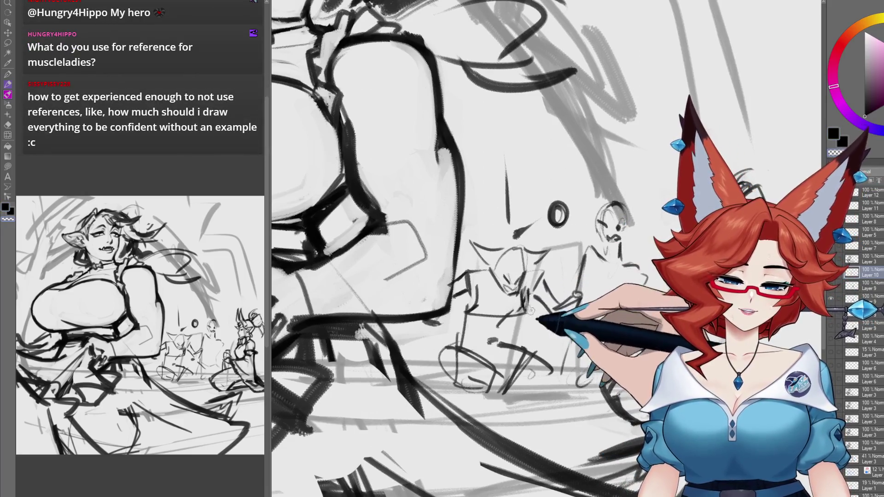
mouse_move(531, 309)
mouse_down()
mouse_move(535, 300)
mouse_move(528, 309)
mouse_up()
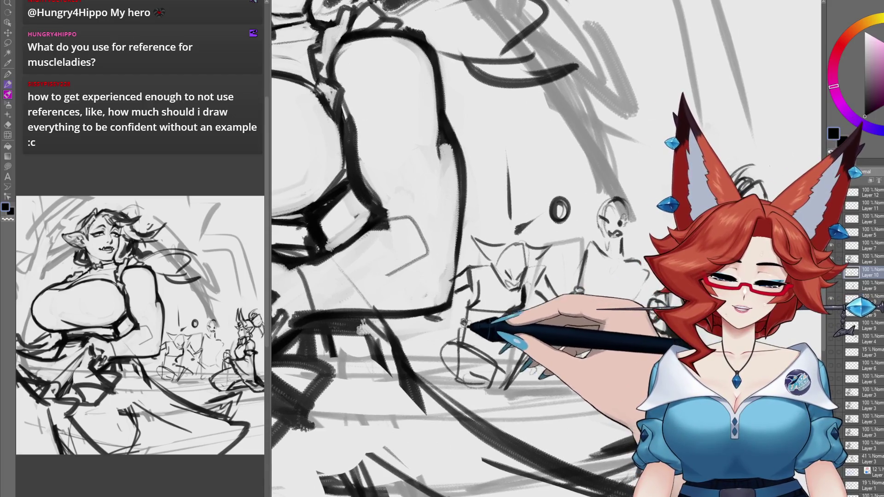
drag(480, 295, 473, 311)
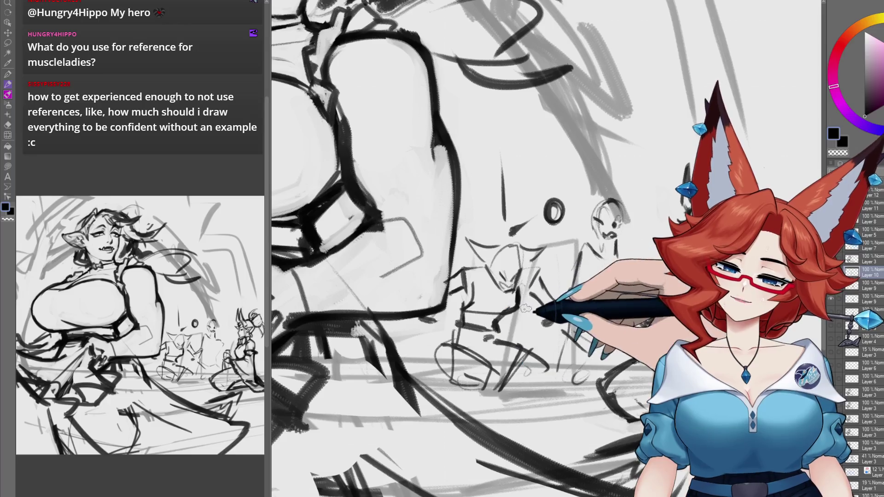
scroll(521, 311, up, 5)
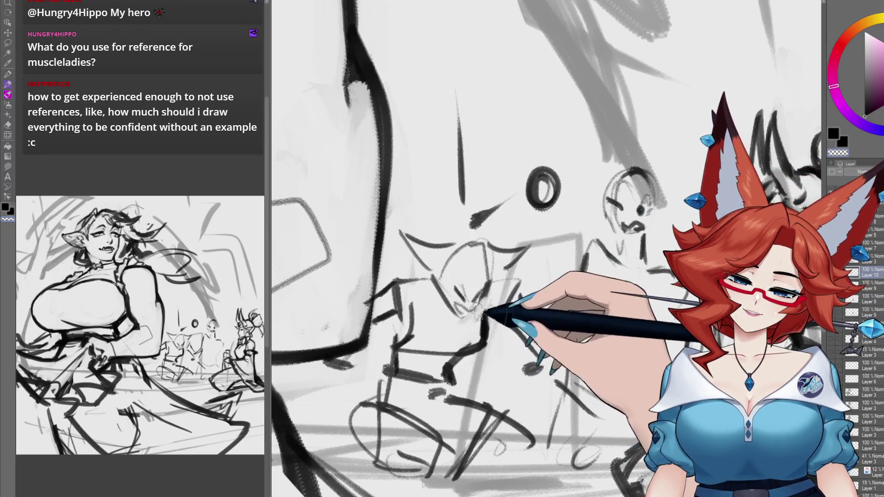
drag(481, 316, 473, 302)
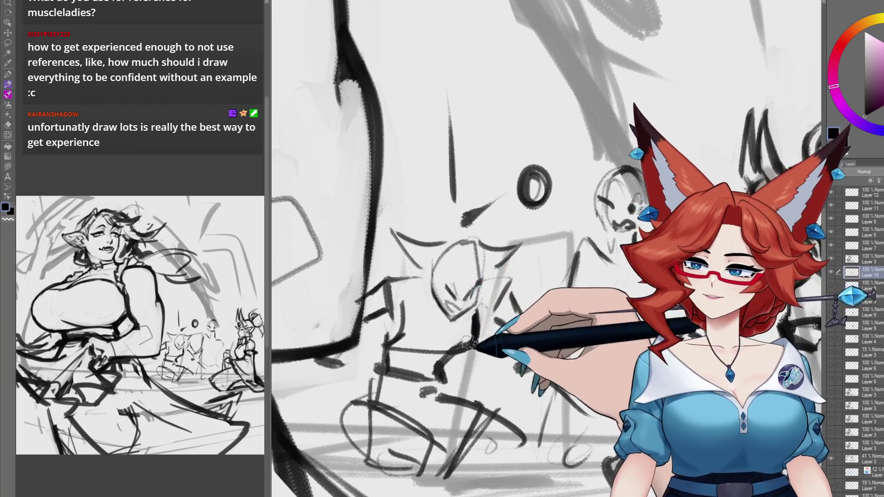
drag(504, 352, 492, 358)
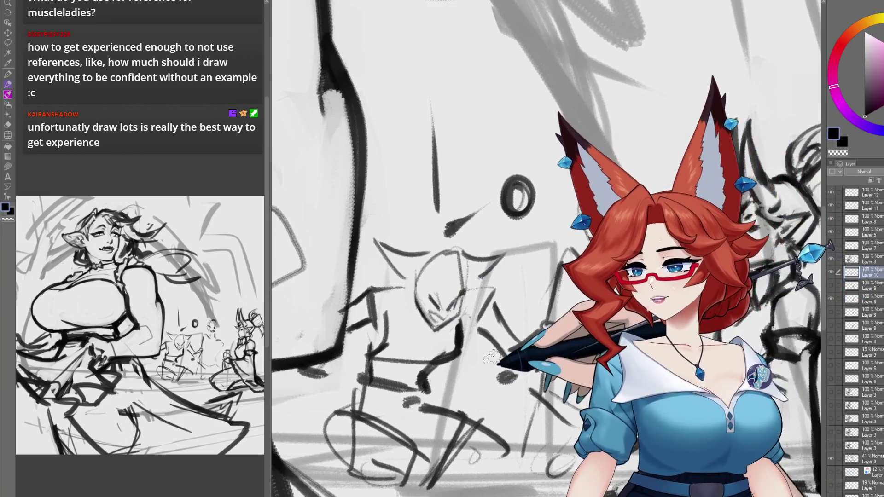
drag(501, 326, 486, 347)
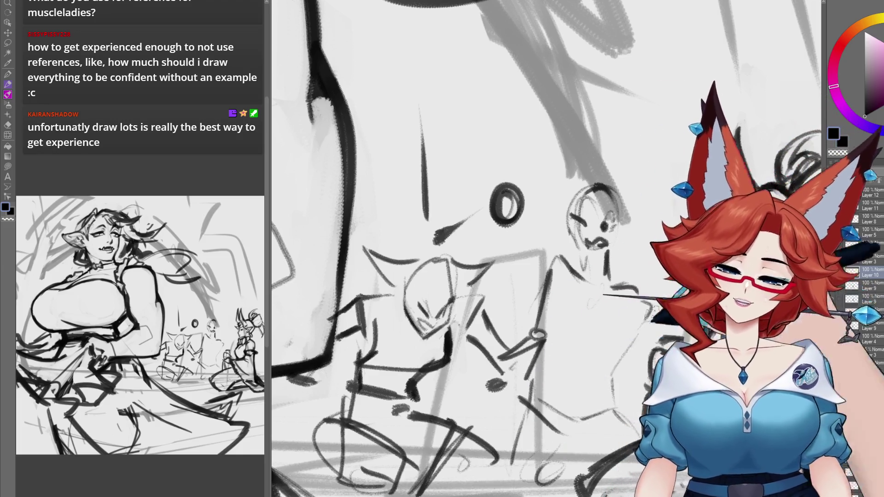
scroll(553, 338, down, 5)
scroll(554, 337, up, 3)
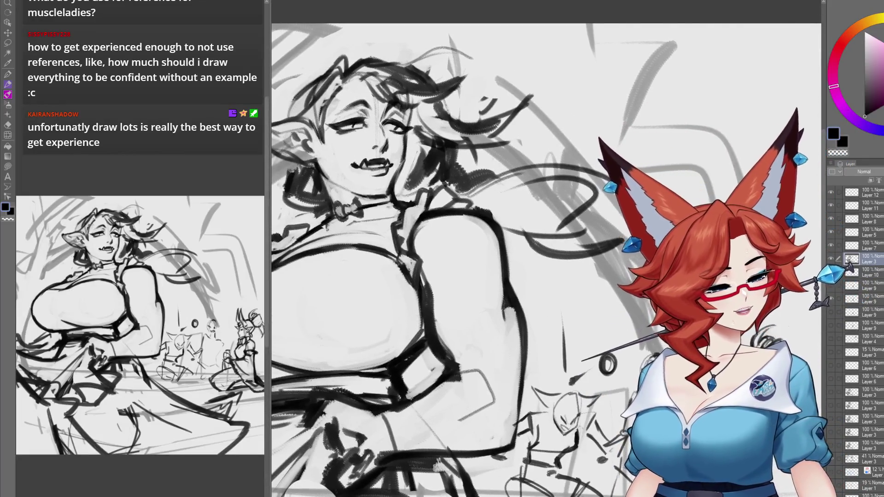
Sketch pink guide lines for the maid's shoulder, deltoid, arm muscle, forearm and hand.
mouse_move(421, 221)
mouse_down()
mouse_move(416, 249)
mouse_move(459, 293)
mouse_move(474, 290)
mouse_up()
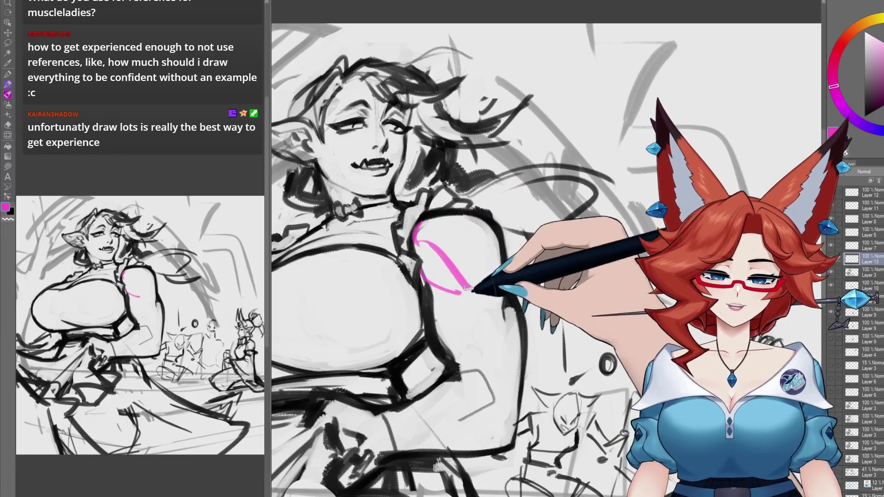
mouse_move(417, 230)
mouse_down()
mouse_move(438, 217)
mouse_move(502, 302)
mouse_move(492, 285)
mouse_move(571, 256)
mouse_up()
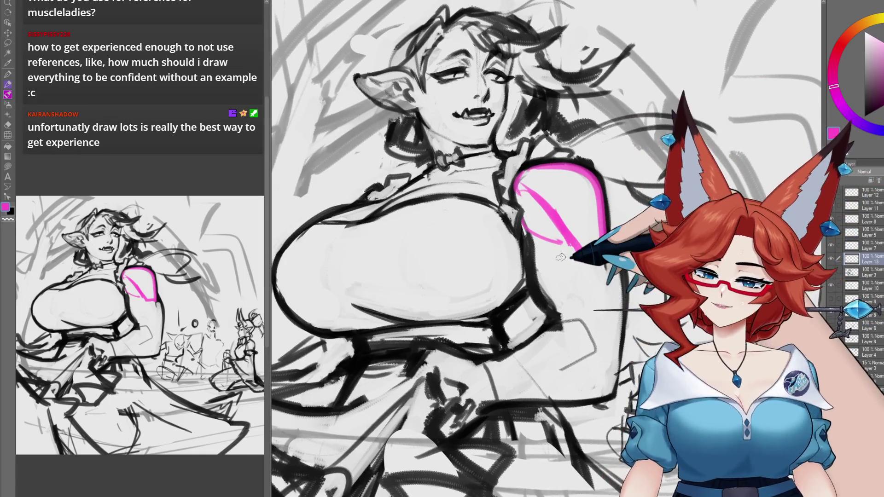
drag(601, 196, 603, 251)
drag(478, 257, 600, 254)
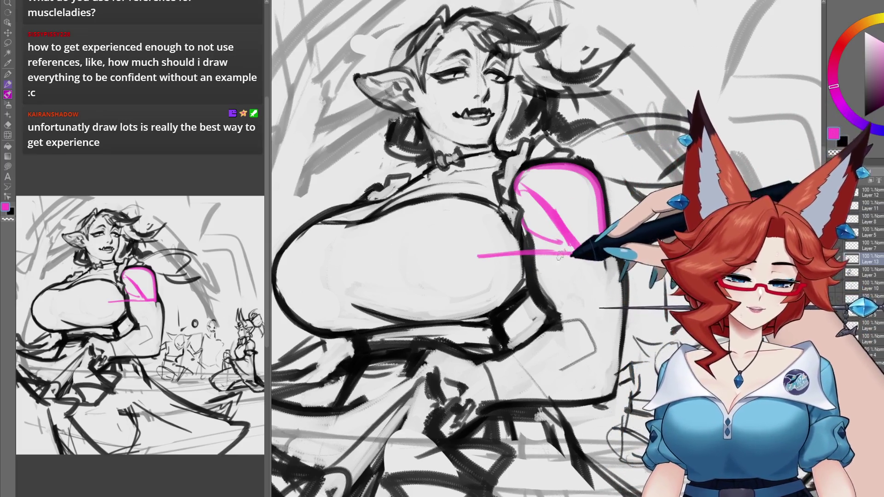
drag(479, 256, 570, 254)
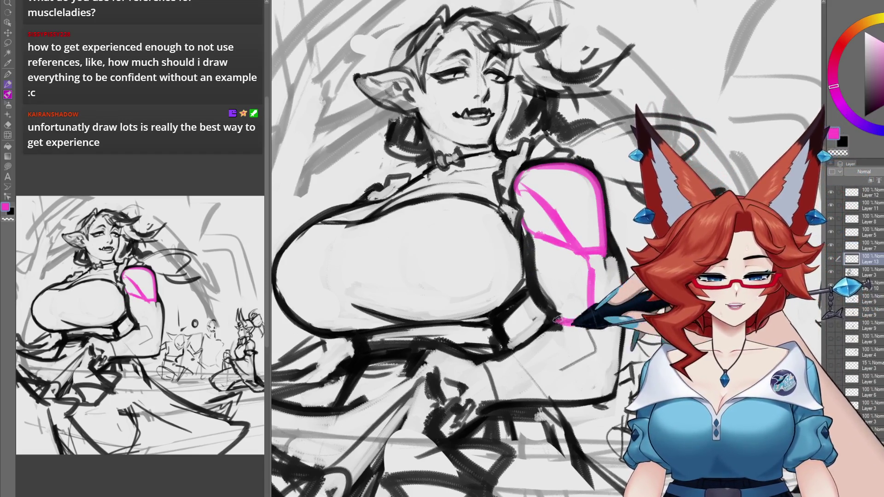
drag(526, 251, 596, 316)
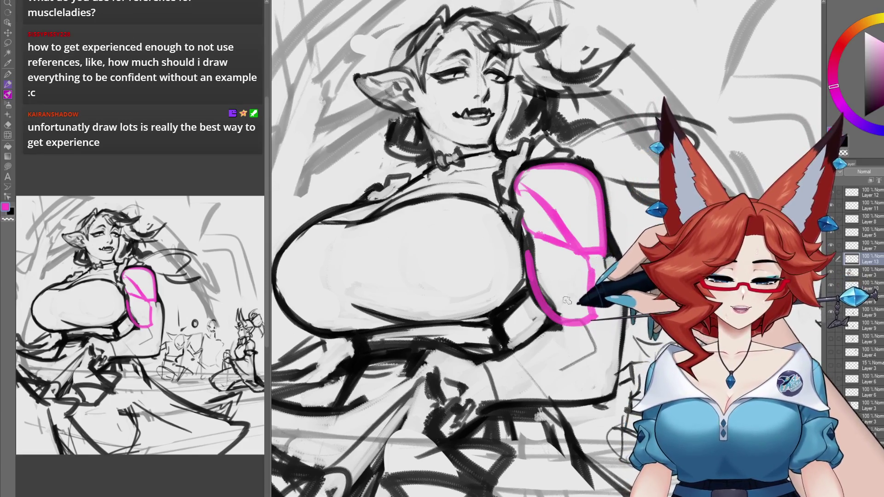
drag(561, 282, 573, 282)
mouse_move(553, 249)
mouse_down()
mouse_move(558, 266)
mouse_move(563, 258)
mouse_move(571, 306)
mouse_up()
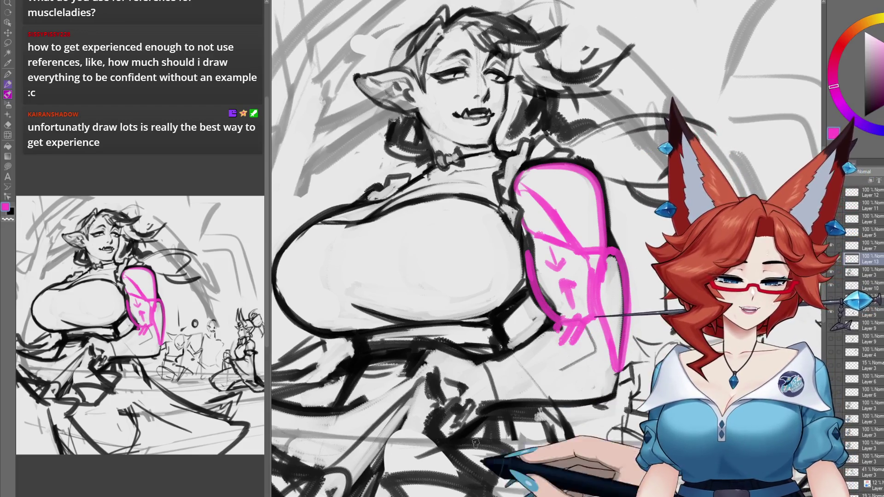
drag(581, 335, 487, 364)
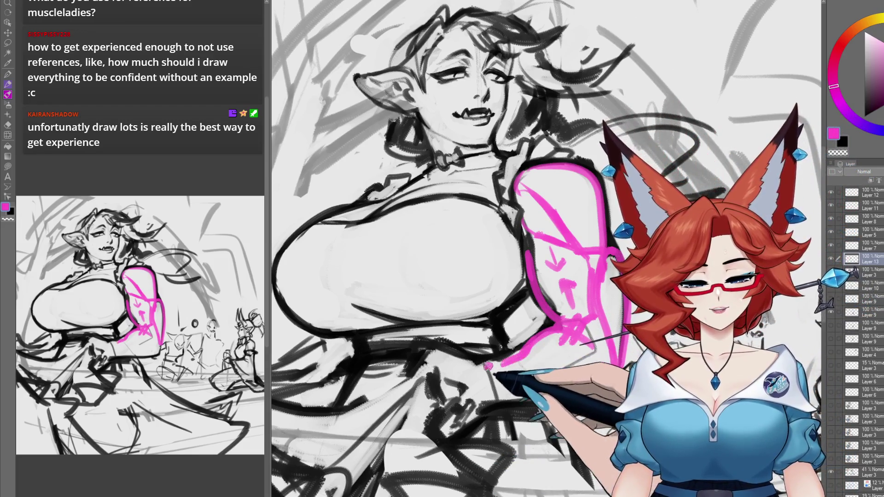
drag(594, 352, 497, 367)
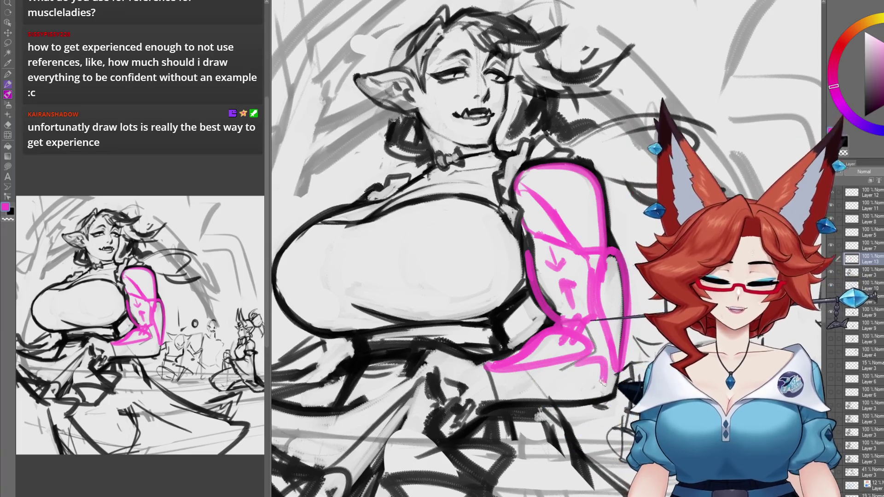
drag(571, 399, 502, 390)
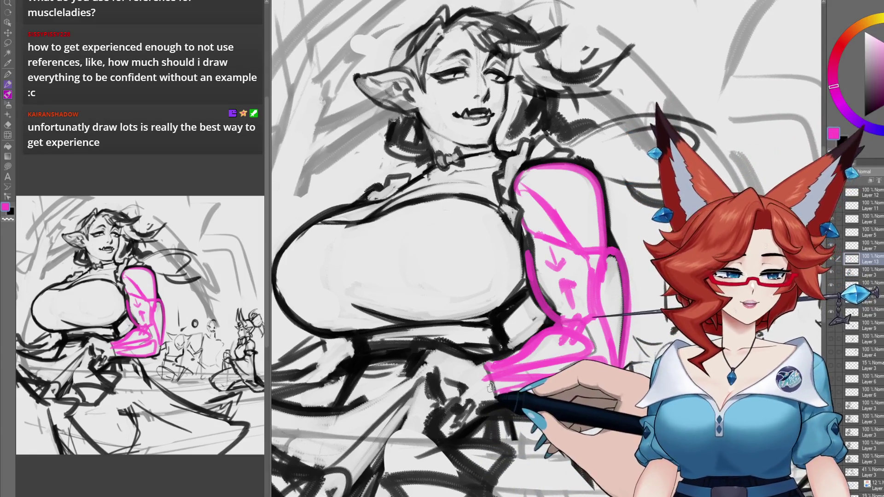
Undo the recent pink strokes, redraw the pink arm outline, then delete the remaining pink strokes.
key(ctrl+z)
key(ctrl+z)
key(ctrl+z)
drag(553, 163, 608, 246)
drag(621, 340, 610, 401)
drag(525, 226, 550, 319)
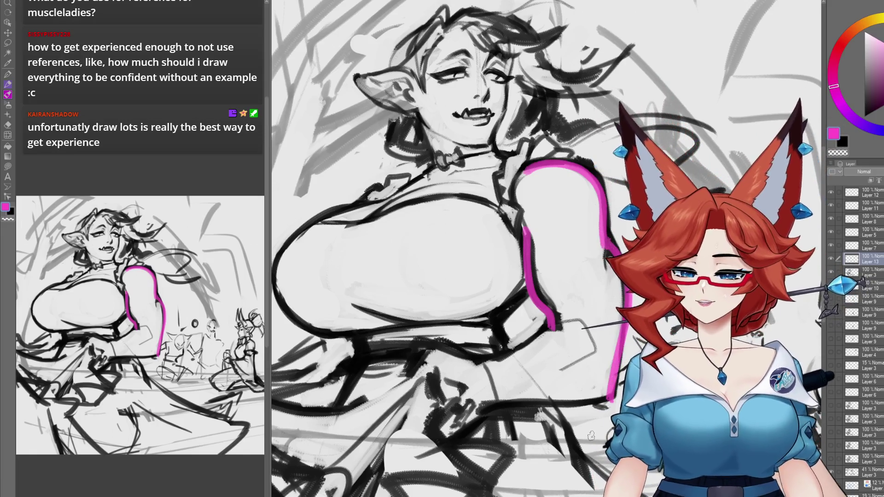
key(Delete)
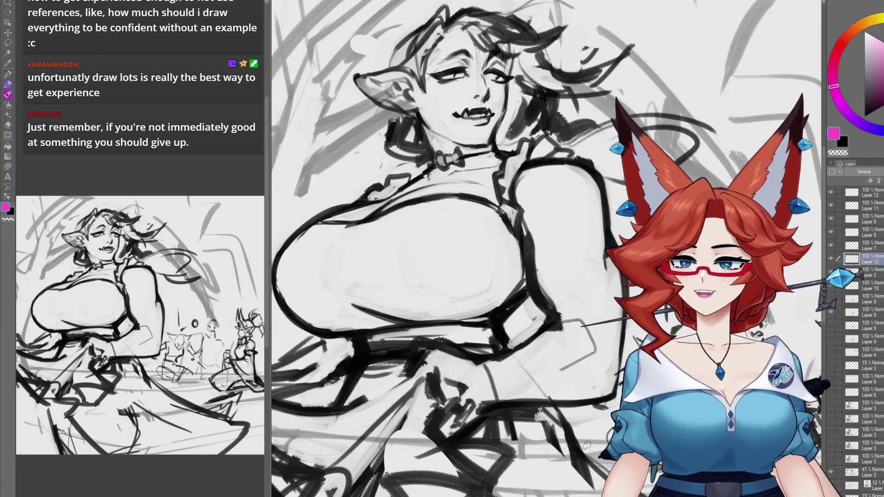
Pick the black swatch as the drawing colour and zoom in on the background monster crowd.
scroll(588, 405, down, 3)
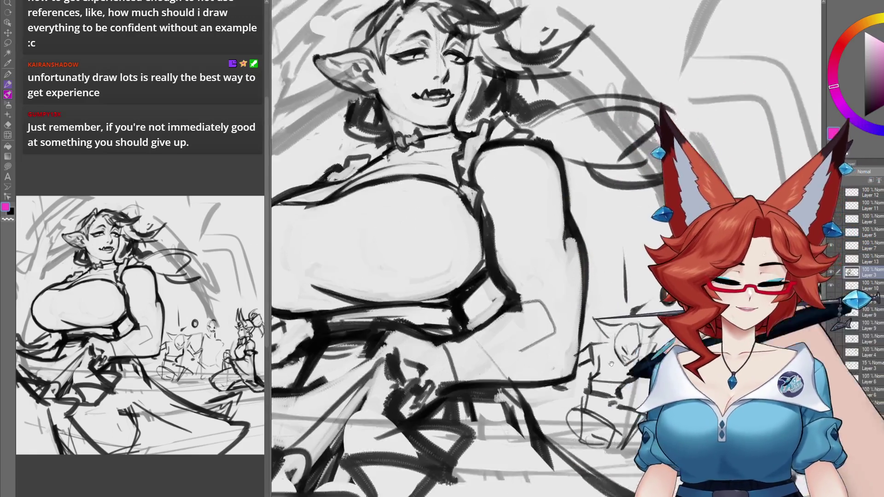
mouse_move(588, 405)
mouse_down()
mouse_move(552, 390)
mouse_move(535, 417)
mouse_up()
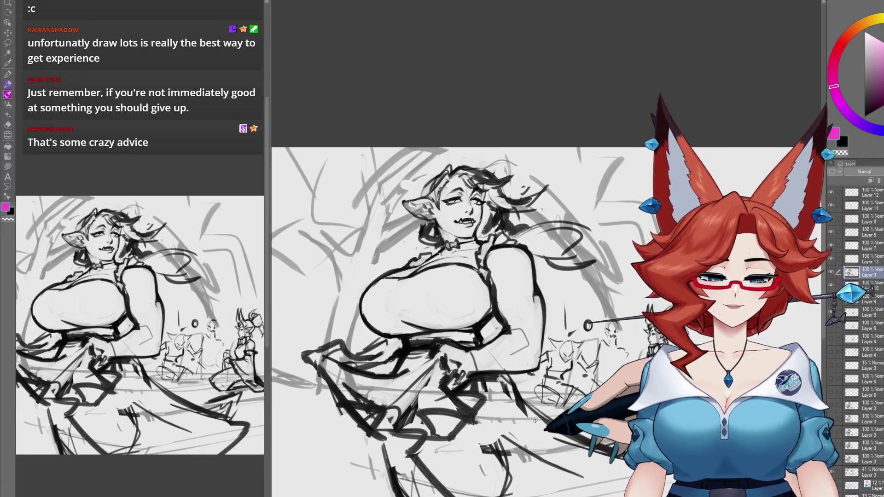
click(842, 143)
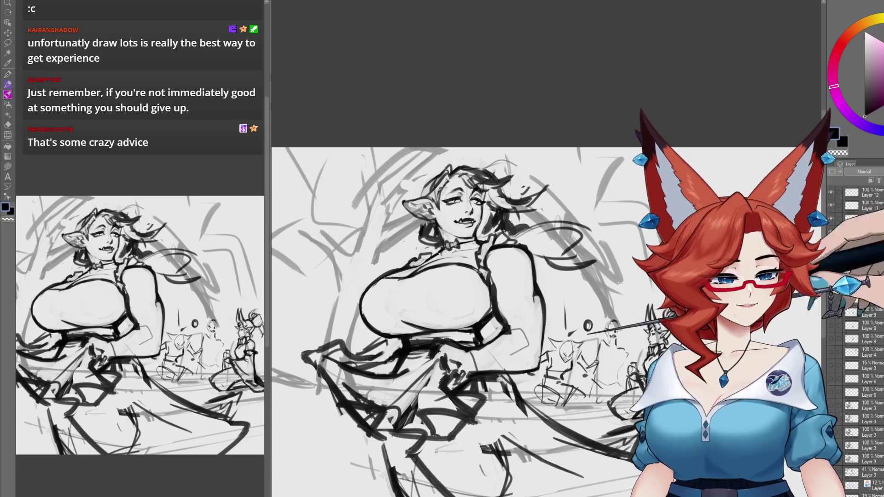
scroll(509, 357, up, 5)
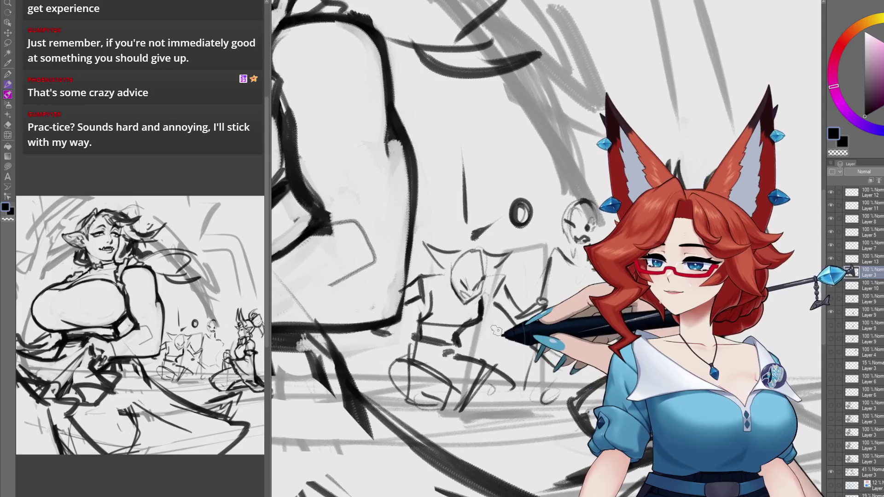
Briefly hide and re-show the character lineart layer, then pan over to the background figures.
drag(493, 348, 530, 323)
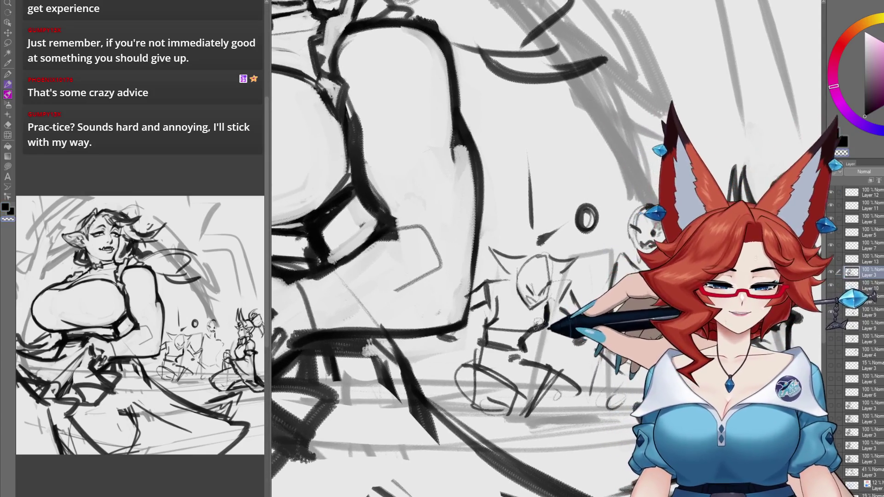
drag(552, 366, 509, 361)
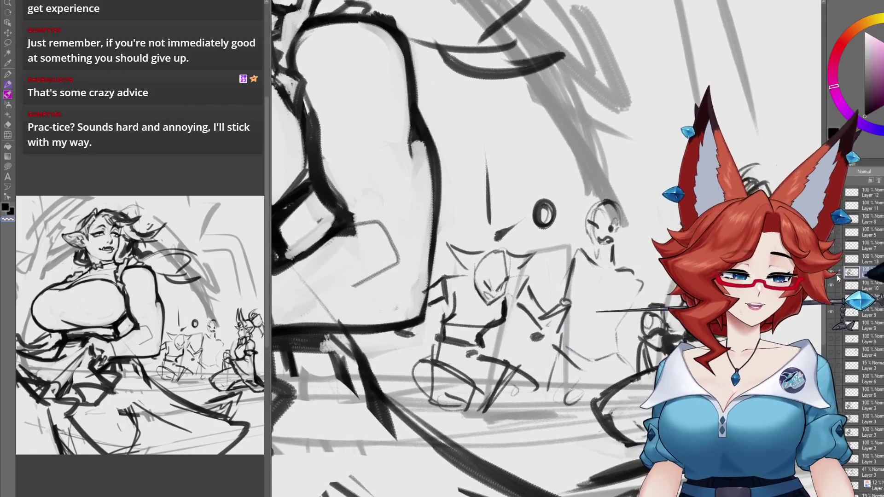
click(830, 272)
click(831, 272)
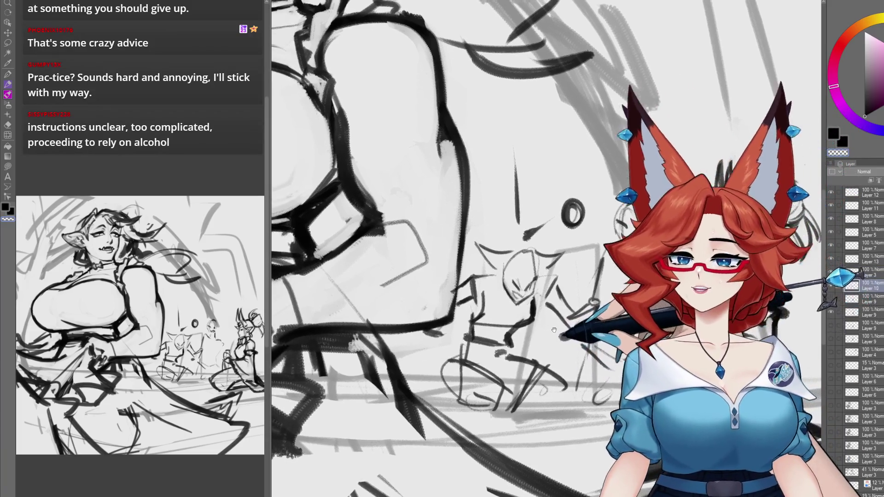
drag(554, 330, 555, 331)
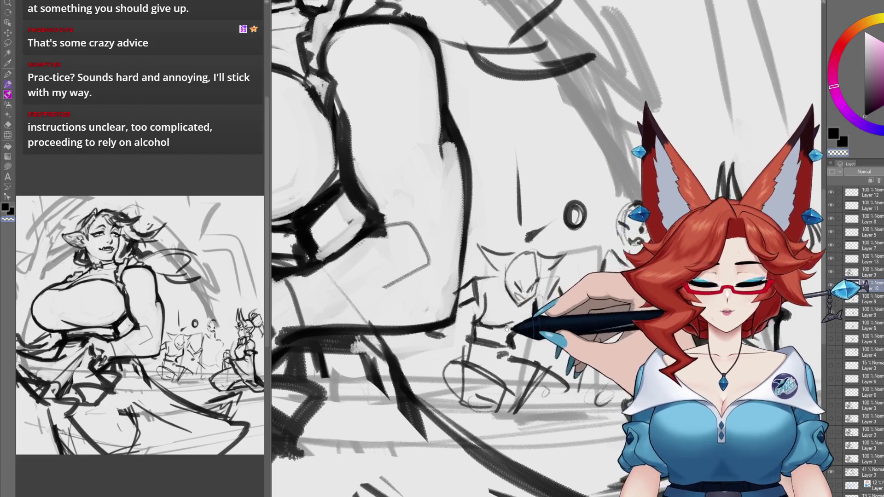
drag(481, 320, 473, 320)
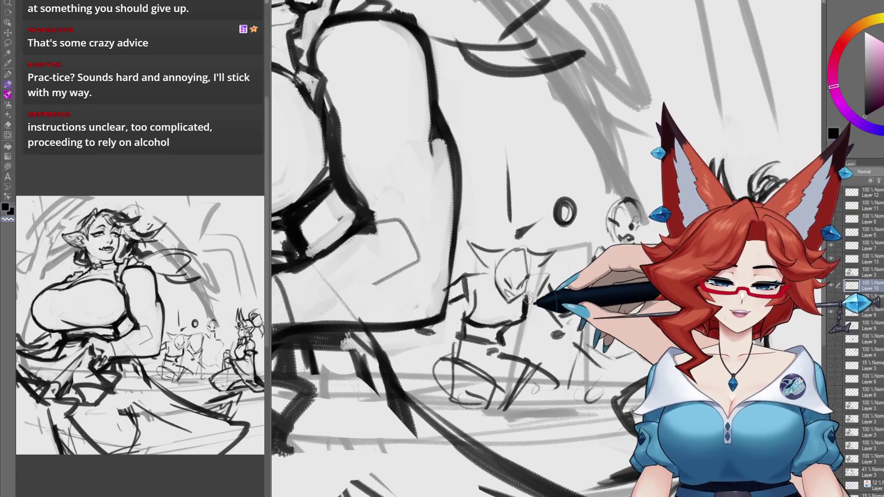
drag(535, 293, 511, 294)
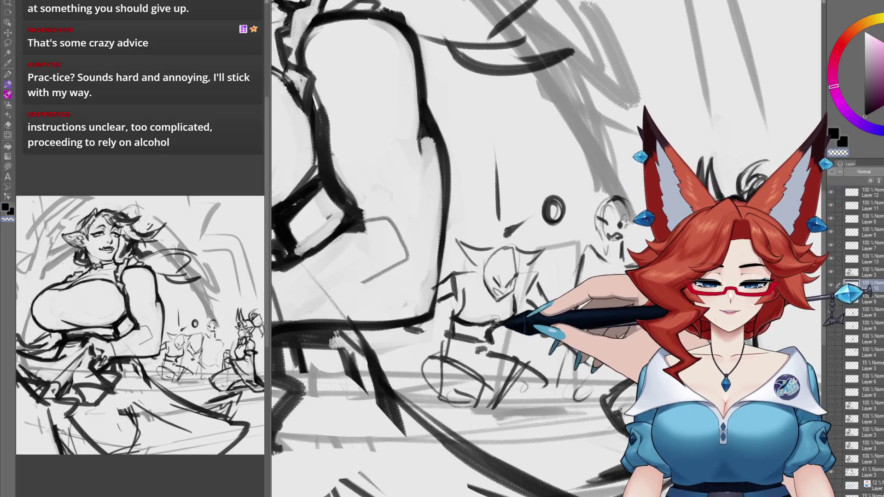
drag(508, 307, 505, 305)
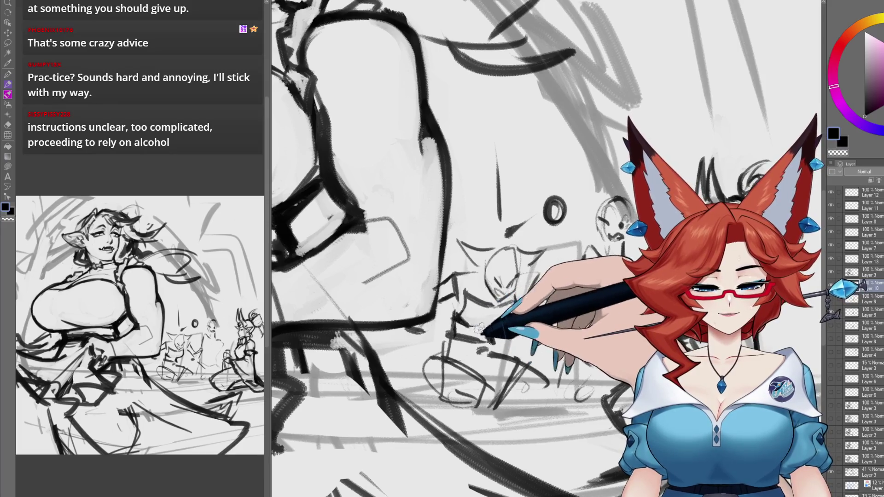
mouse_move(492, 340)
mouse_down()
mouse_move(479, 333)
mouse_move(516, 307)
mouse_up()
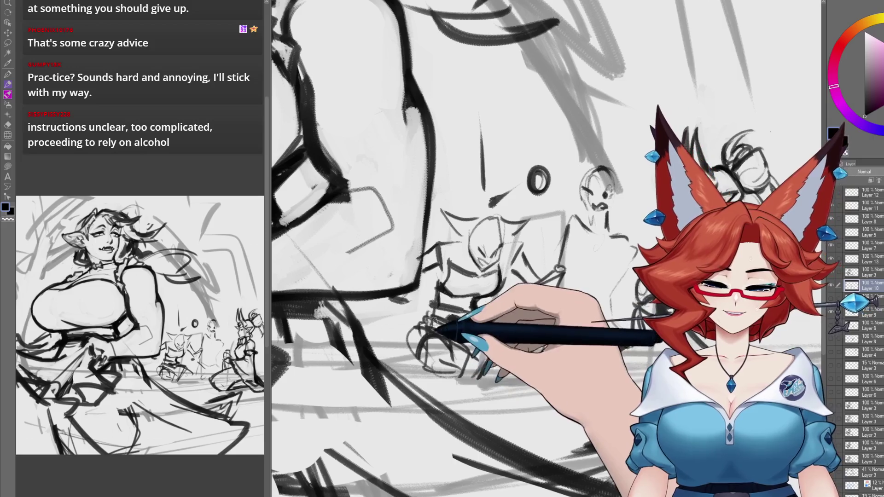
Sketch black chair strokes beneath the seated background monster figure.
drag(411, 325, 479, 374)
drag(517, 350, 519, 360)
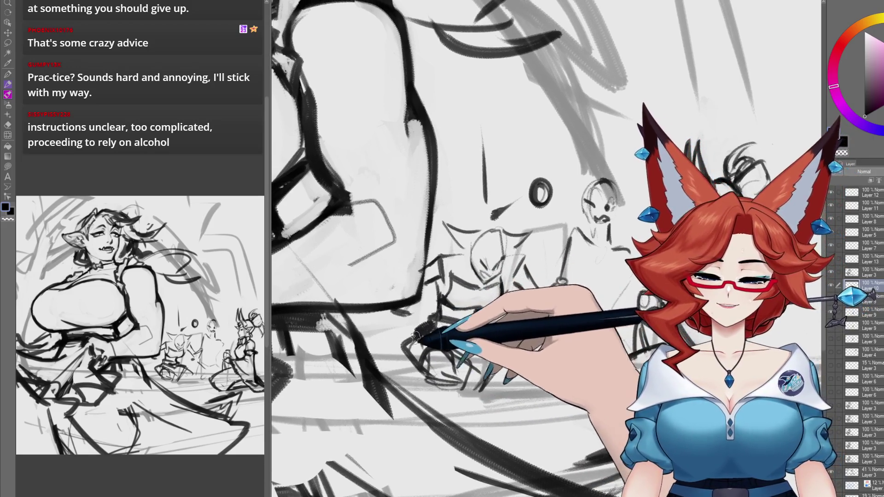
scroll(442, 331, up, 3)
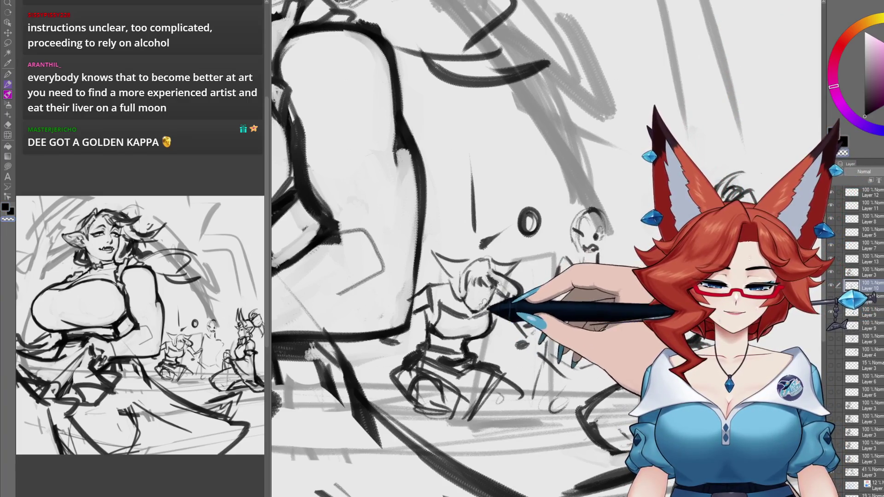
drag(484, 302, 480, 300)
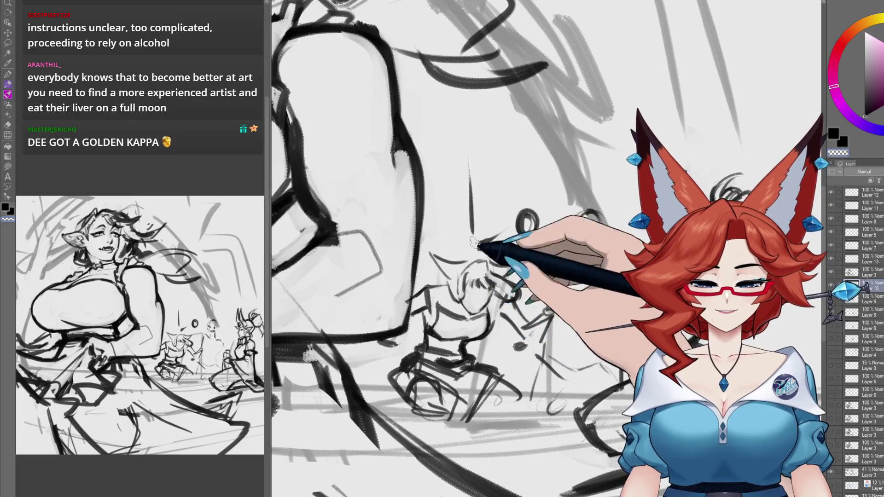
drag(491, 286, 486, 289)
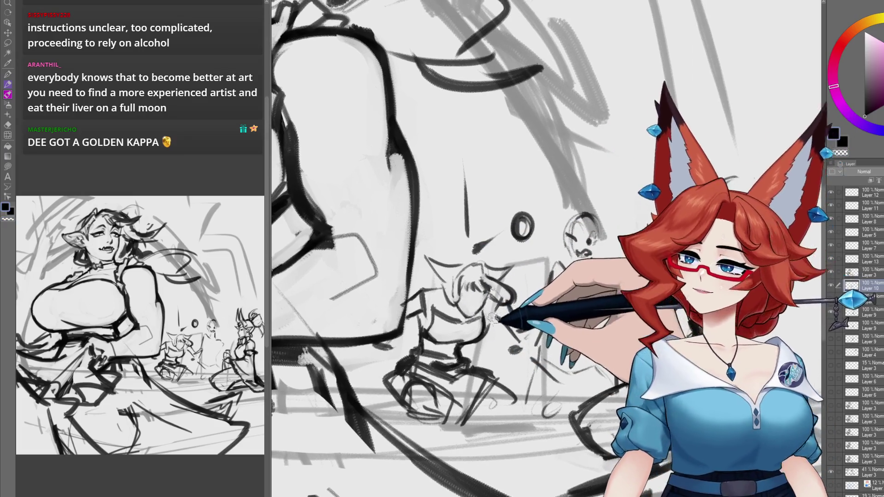
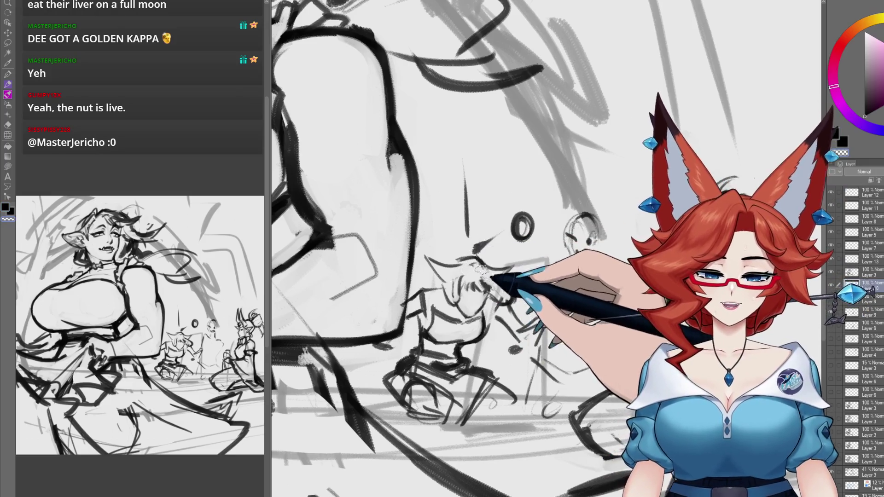
Tighten the small seated goblin's outline with pen strokes, panning the view over the background figures.
drag(484, 272, 476, 265)
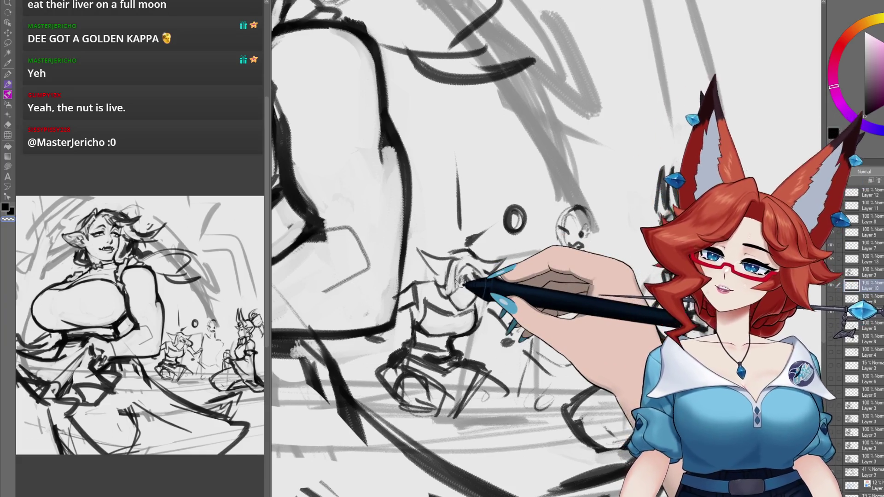
drag(499, 380, 486, 378)
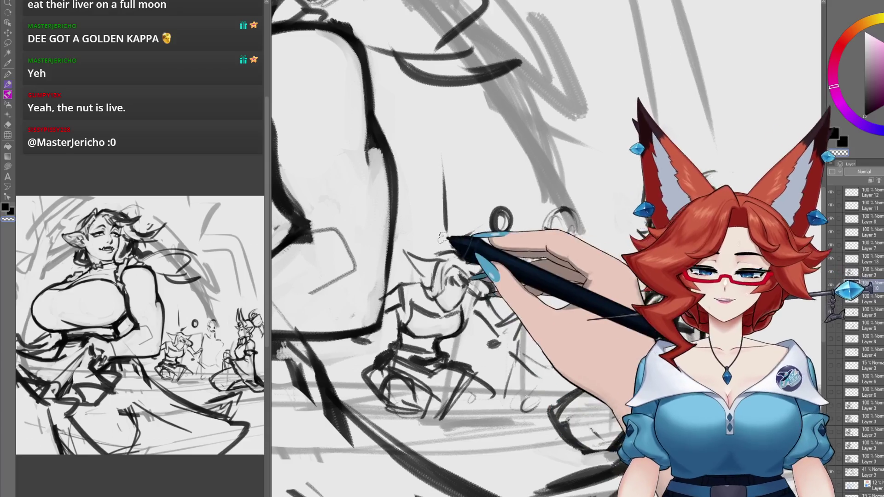
mouse_move(462, 229)
mouse_down()
mouse_move(421, 244)
mouse_move(430, 276)
mouse_move(408, 257)
mouse_move(483, 269)
mouse_move(481, 253)
mouse_up()
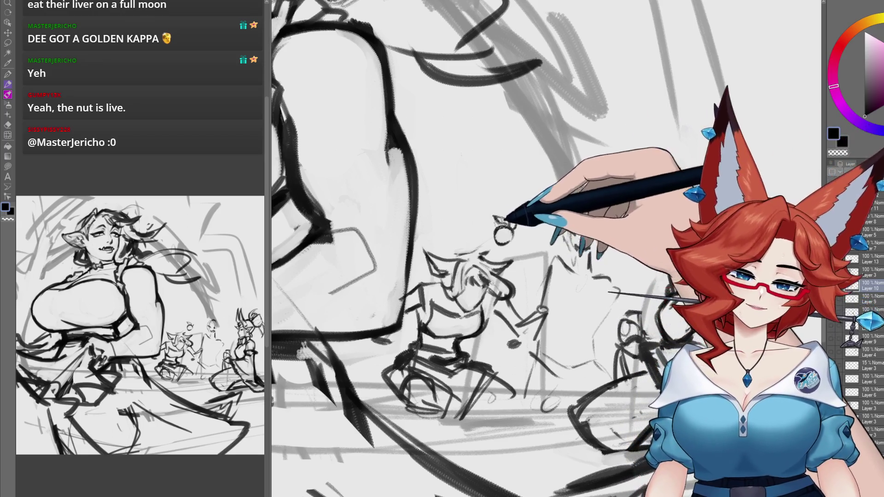
Zoom in on the seated goblin's head, sketch hair strokes, then zoom back out to view the canvas.
scroll(494, 184, down, 1)
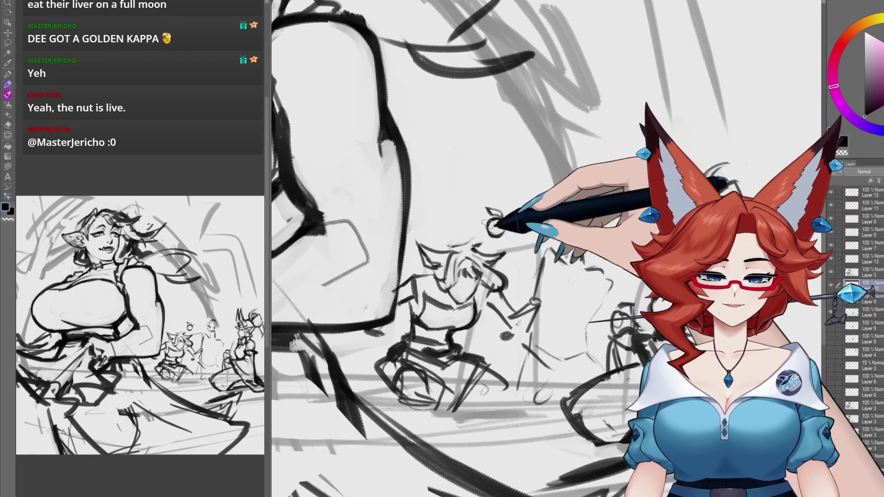
scroll(472, 283, up, 2)
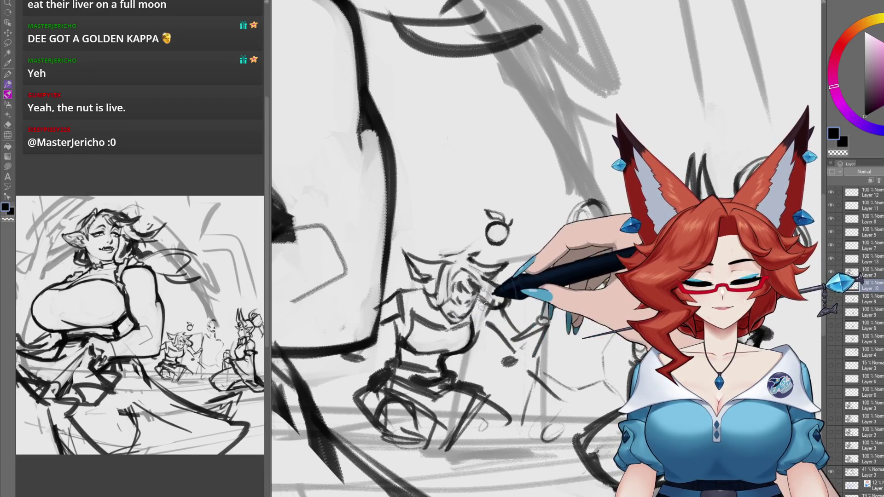
scroll(481, 304, down, 5)
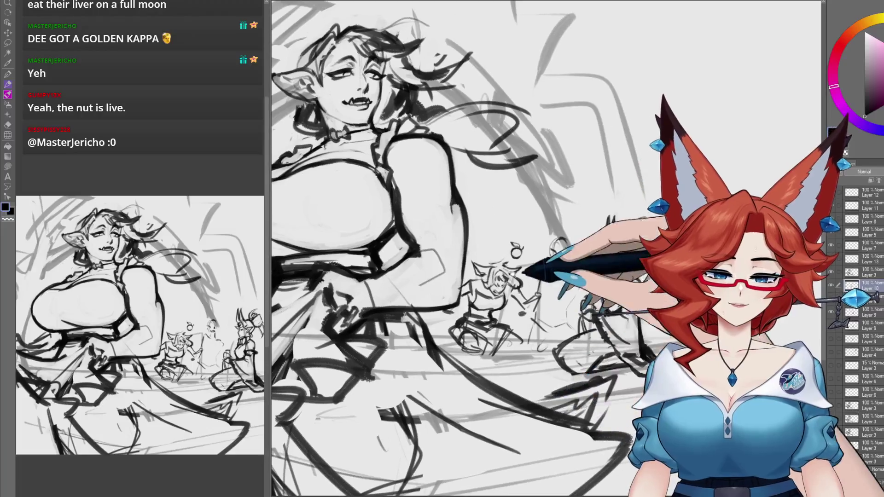
scroll(512, 274, up, 3)
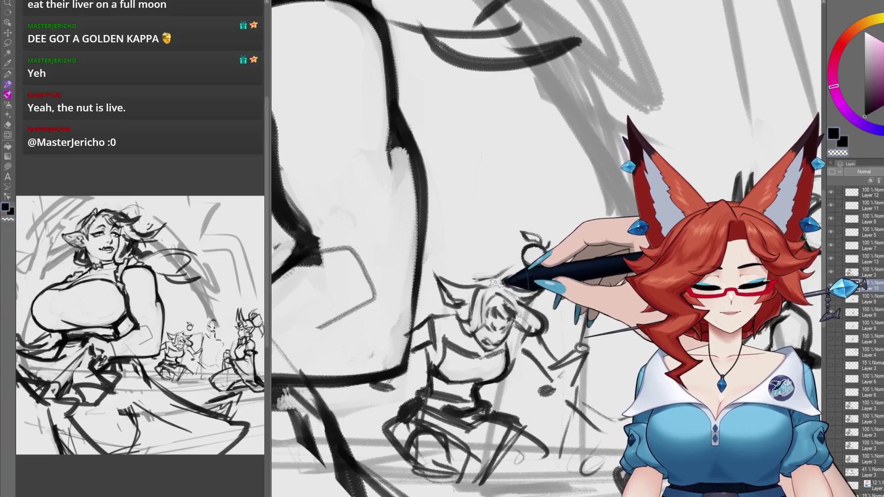
drag(550, 329, 542, 292)
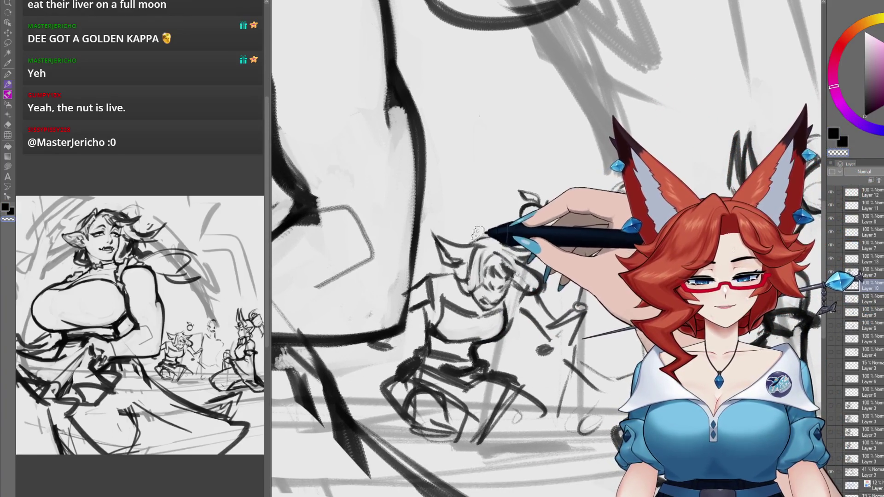
scroll(567, 322, down, 6)
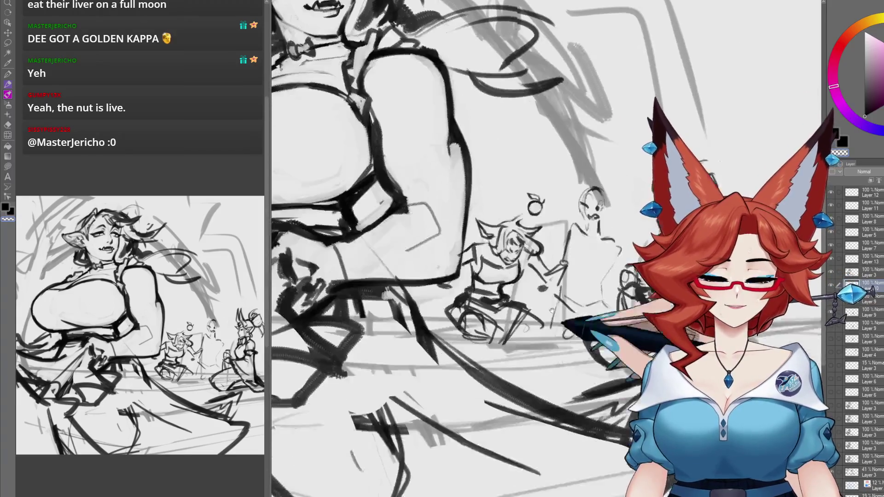
scroll(546, 336, up, 2)
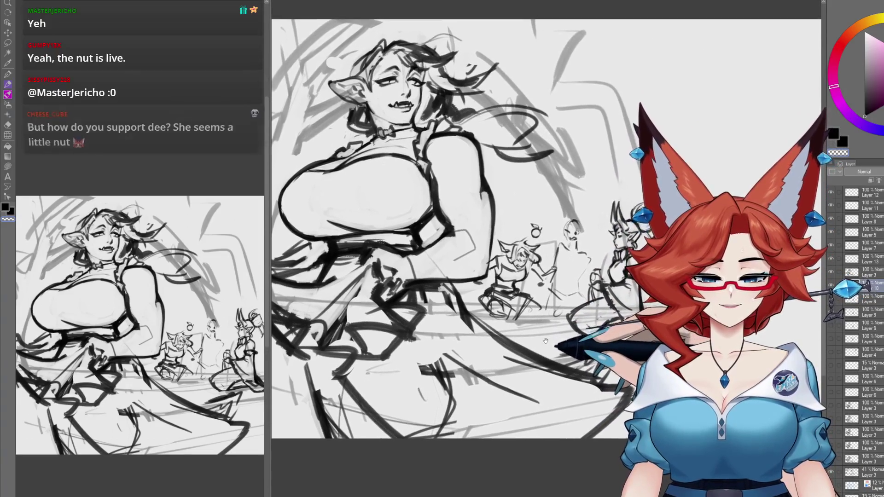
scroll(527, 296, up, 3)
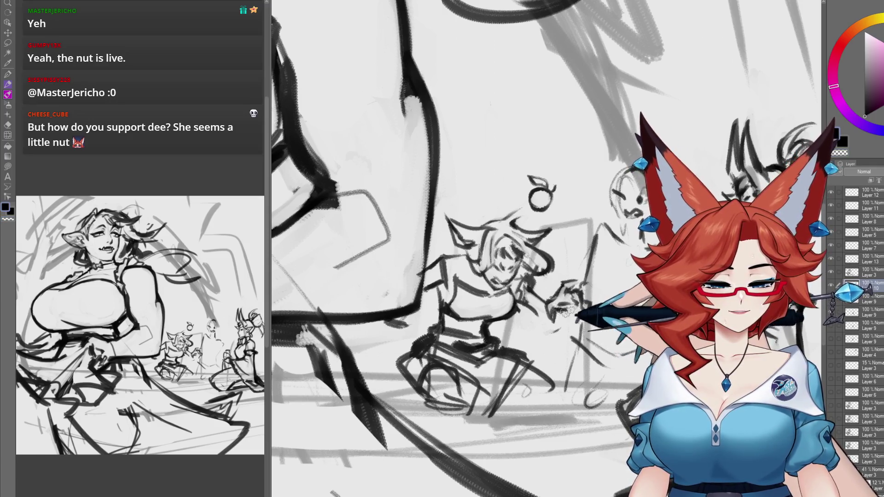
Add darker strokes to the seated goblin's face, hair and outstretched hand, panning between areas.
scroll(566, 315, up, 1)
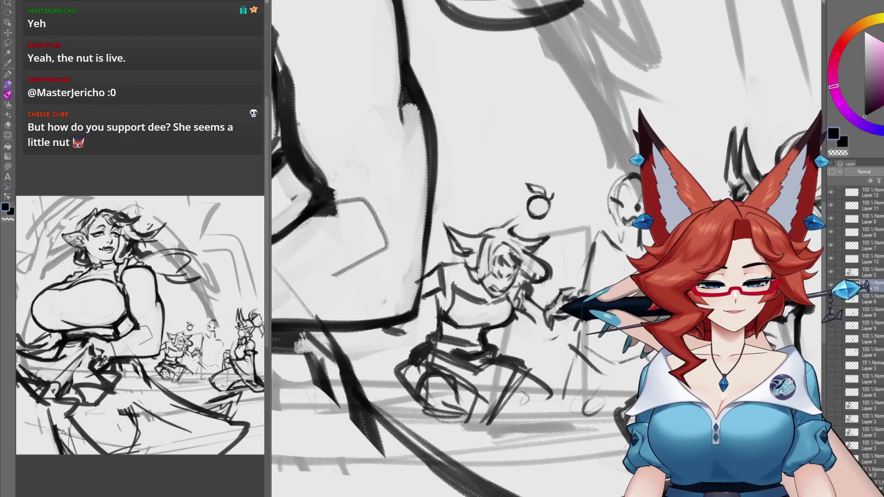
drag(554, 290, 552, 287)
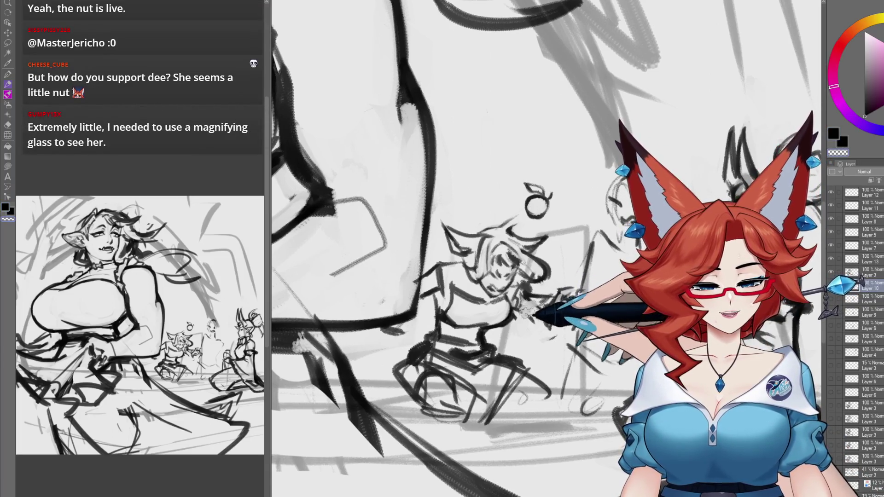
mouse_move(581, 302)
mouse_down()
mouse_move(529, 351)
mouse_move(537, 384)
mouse_up()
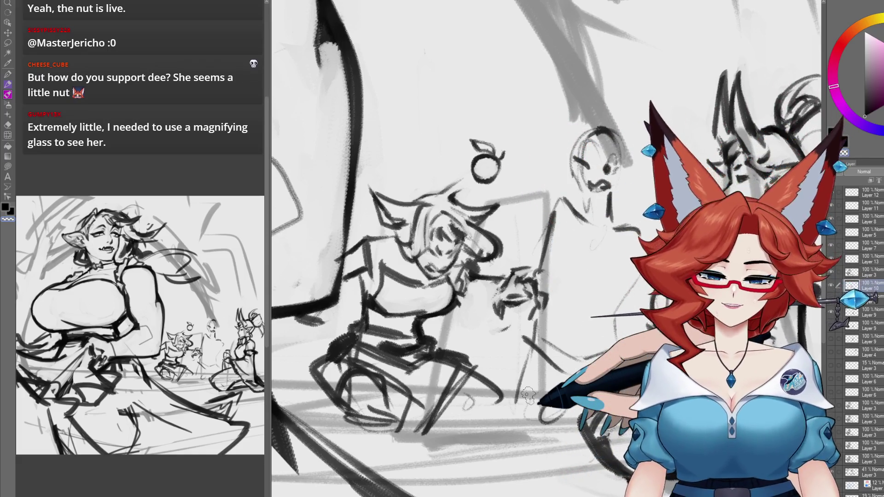
mouse_move(532, 329)
mouse_down()
mouse_move(507, 260)
mouse_move(512, 279)
mouse_move(499, 292)
mouse_up()
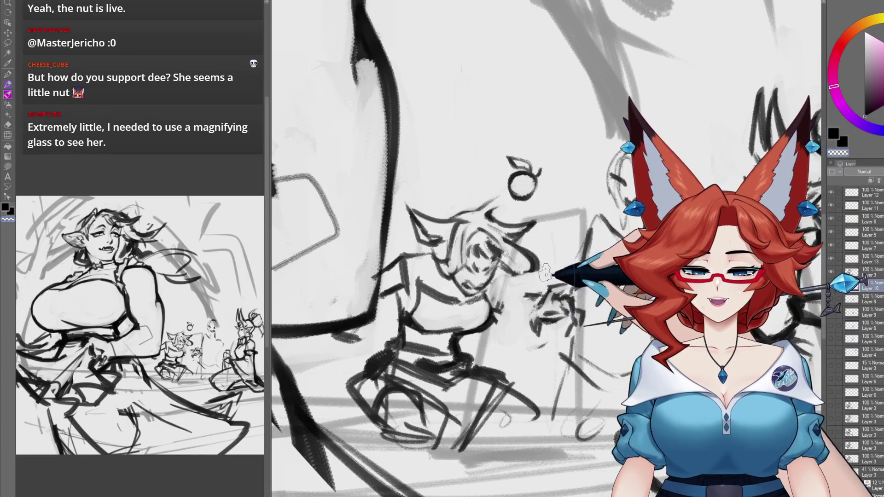
drag(514, 261, 507, 261)
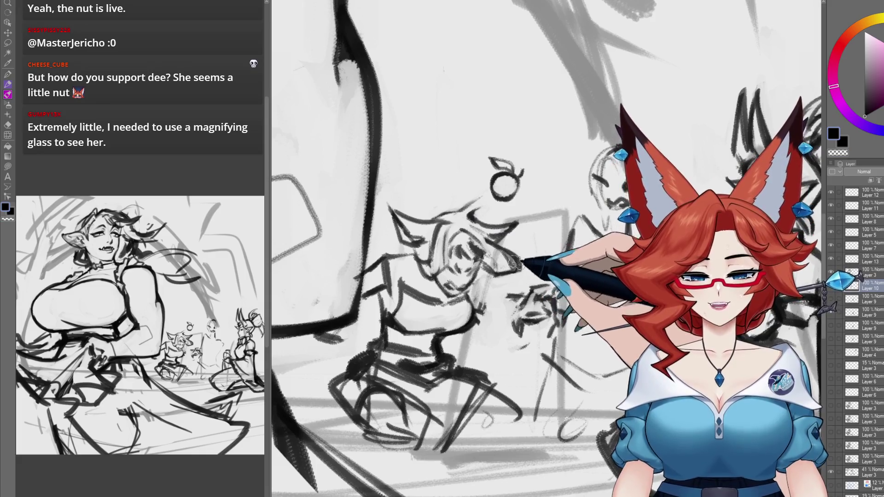
Rough in the small horned goblin behind the woman's arm with loose black lines.
mouse_move(498, 264)
mouse_down()
mouse_move(470, 287)
mouse_move(494, 290)
mouse_move(517, 327)
mouse_up()
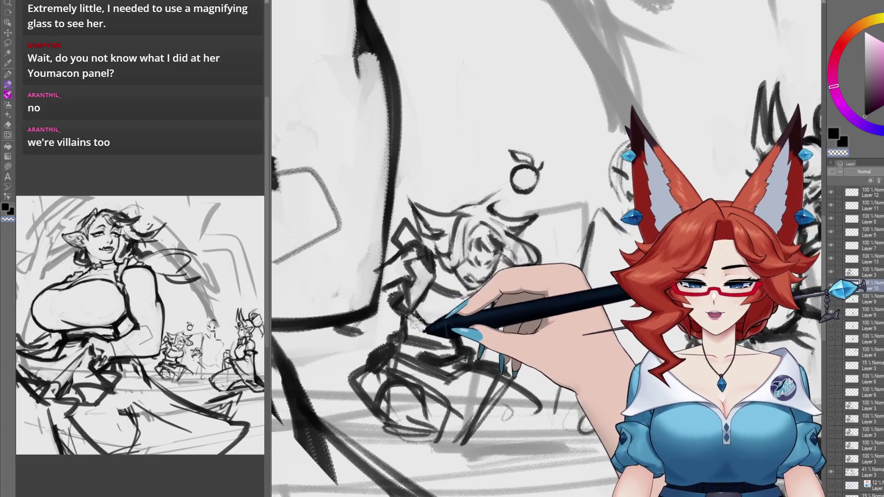
drag(515, 353, 509, 367)
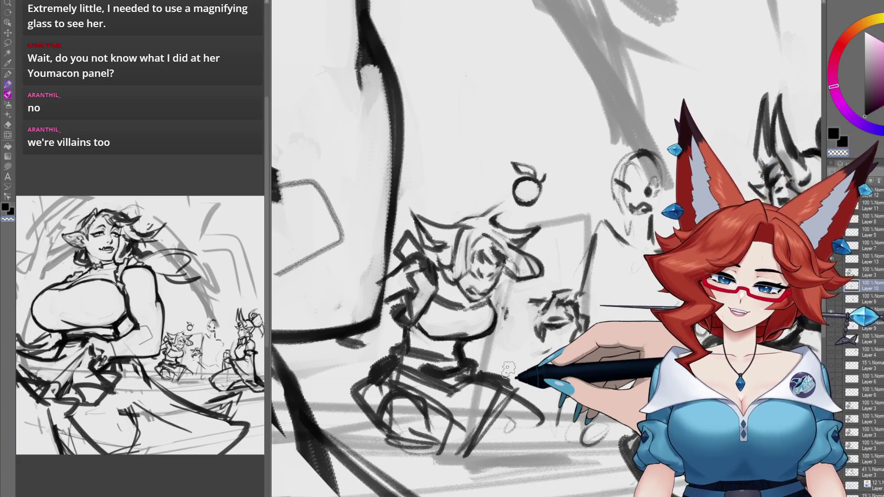
drag(419, 262, 428, 258)
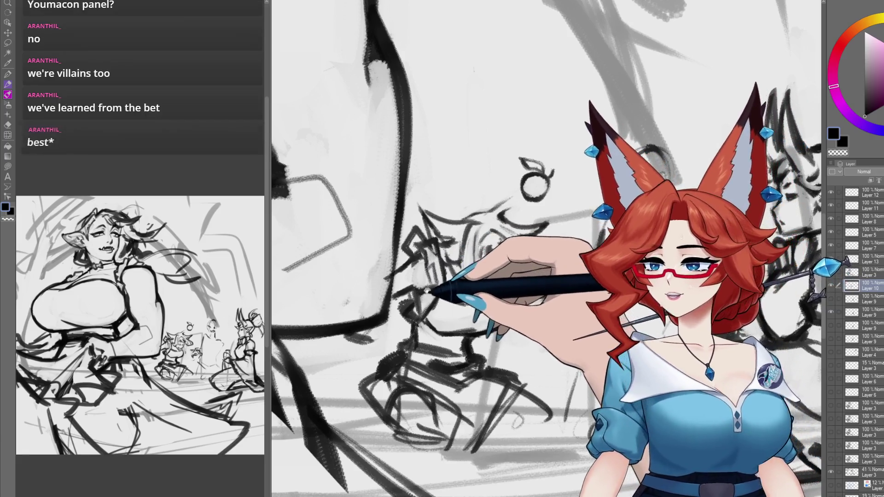
drag(434, 278, 443, 277)
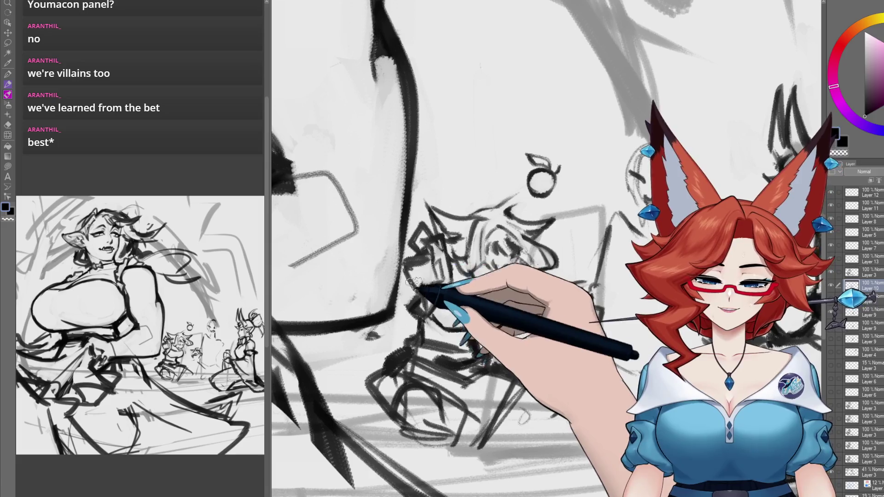
drag(418, 274, 421, 269)
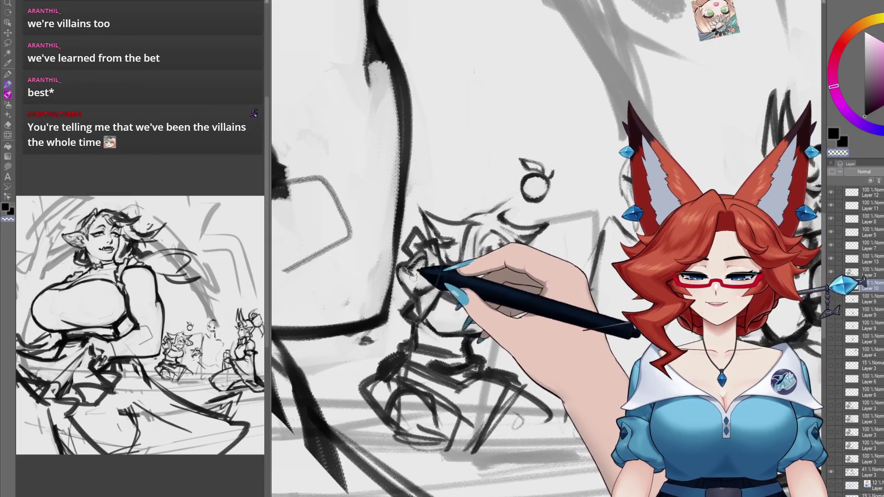
drag(491, 343, 498, 327)
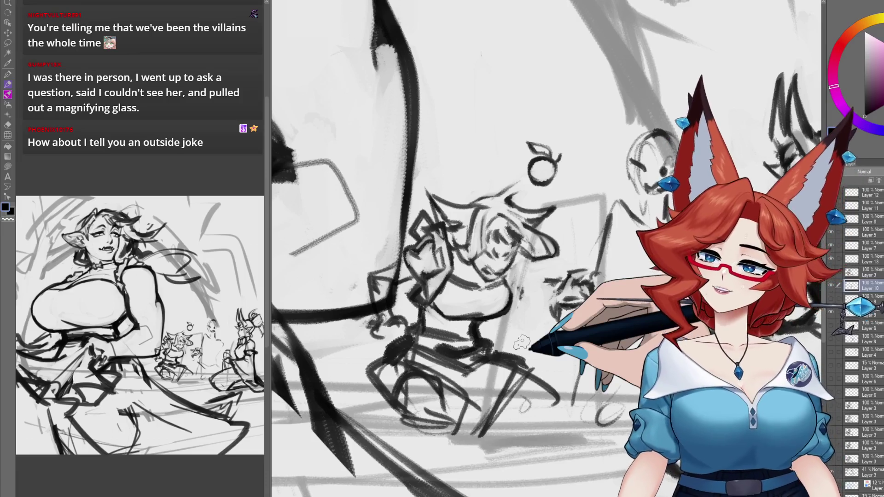
drag(521, 342, 525, 366)
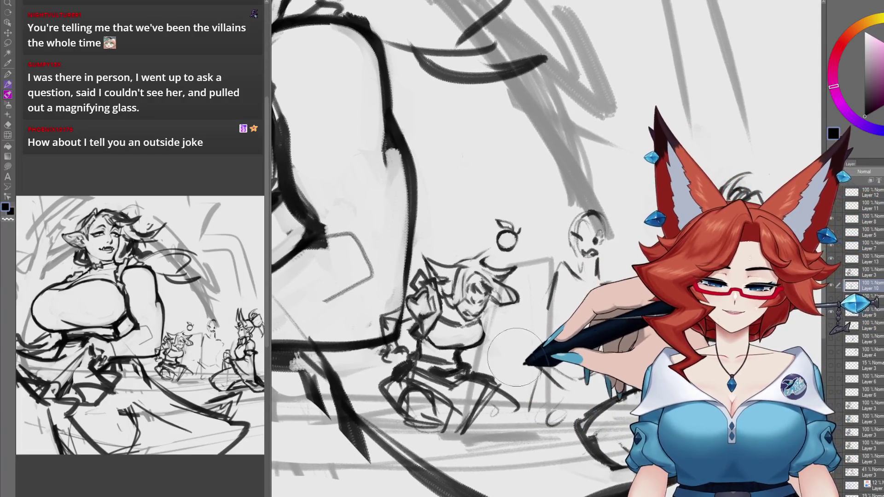
Sketch the small goblin's outstretched arms, body and legs, panning from its lower body up to its head.
drag(480, 335, 480, 332)
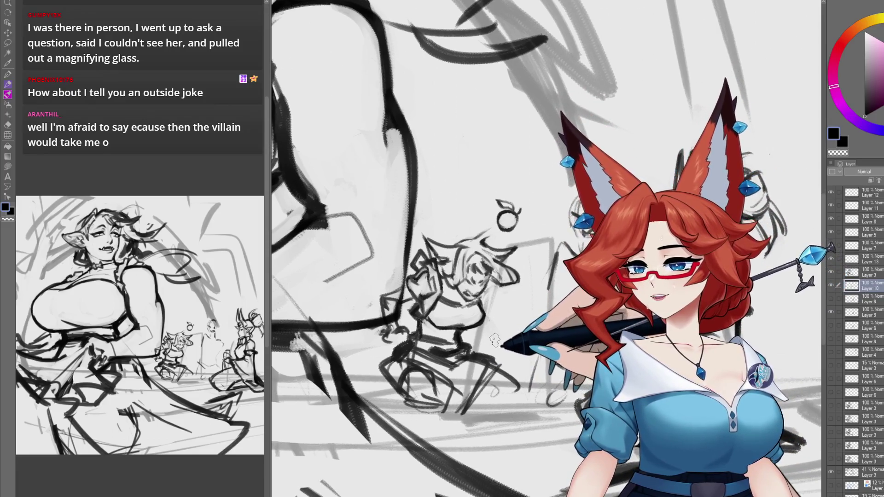
mouse_move(502, 305)
mouse_down()
mouse_move(463, 290)
mouse_move(476, 316)
mouse_up()
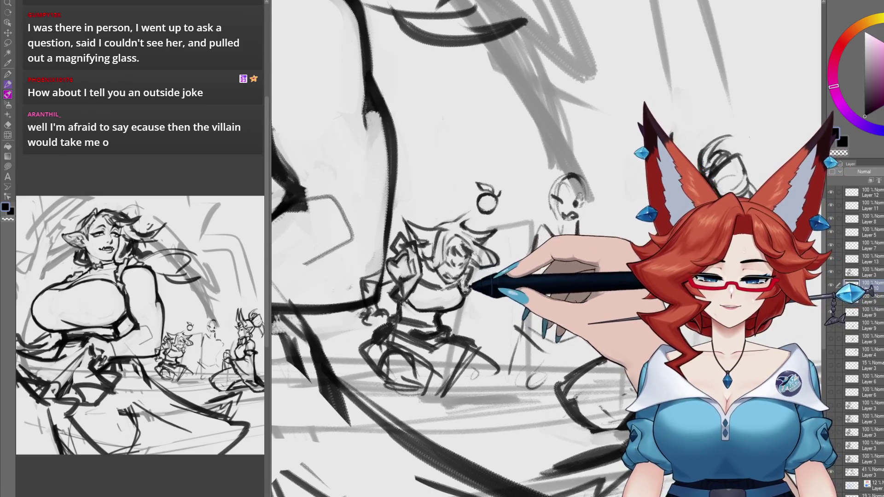
drag(458, 295, 462, 298)
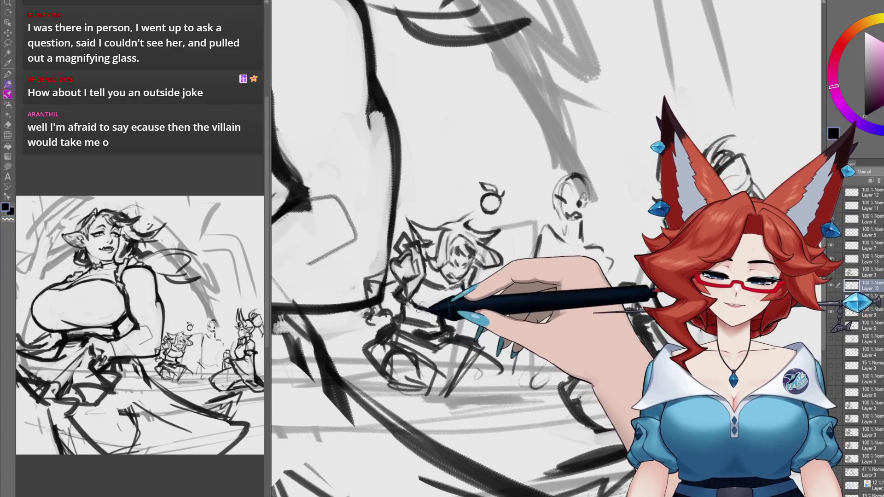
drag(508, 305, 486, 330)
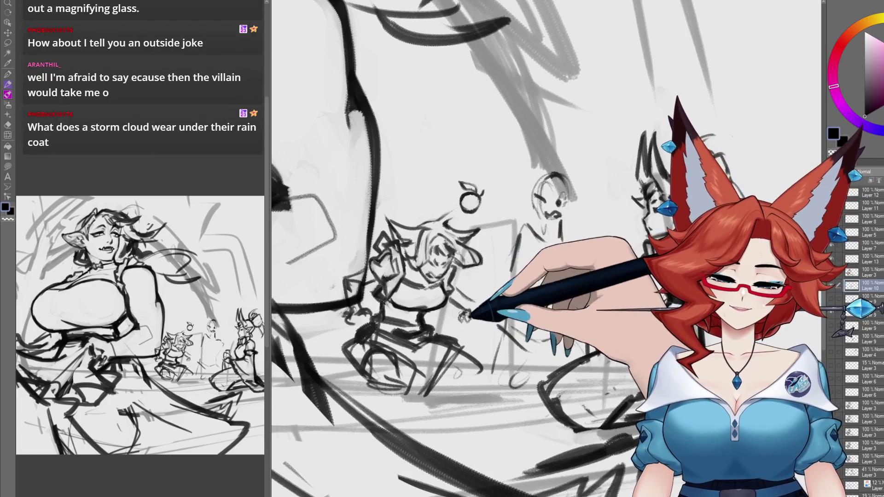
drag(496, 292, 489, 367)
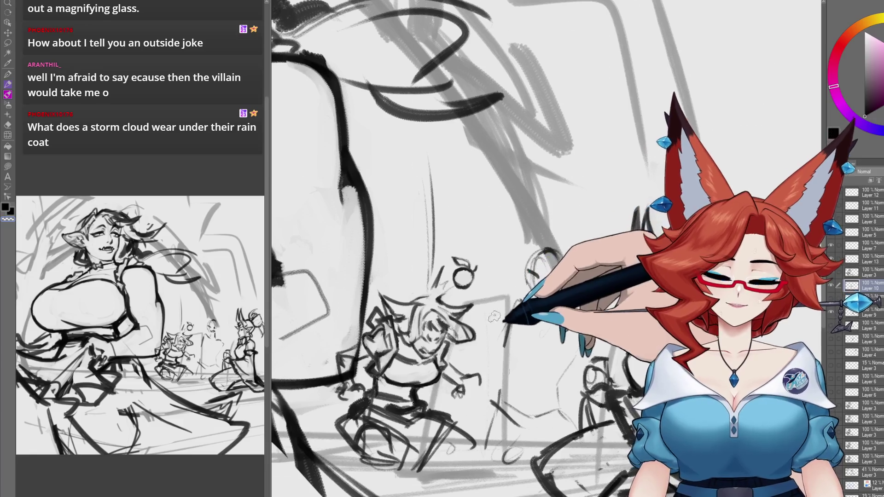
Lasso and nudge the small fruit shape above the goblin's head, deselect, and fit the sketch to the window.
key(m)
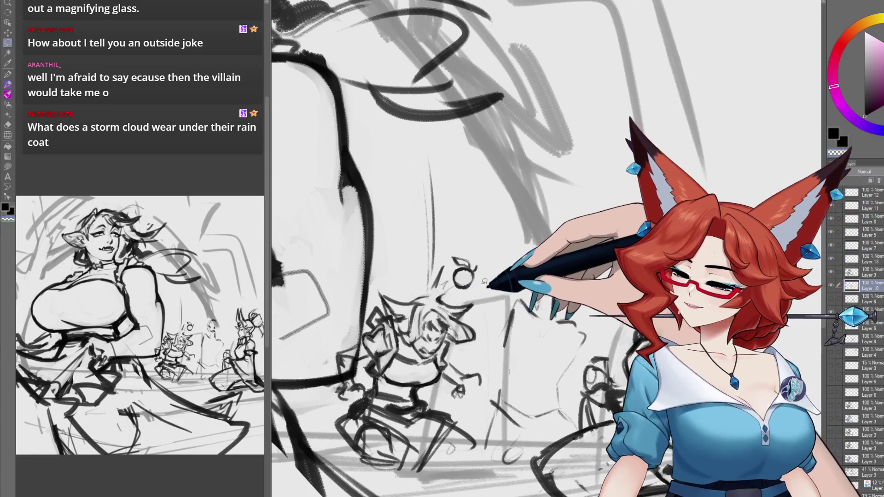
mouse_move(466, 291)
mouse_down()
mouse_move(492, 257)
mouse_move(466, 293)
mouse_move(494, 285)
mouse_up()
key(k)
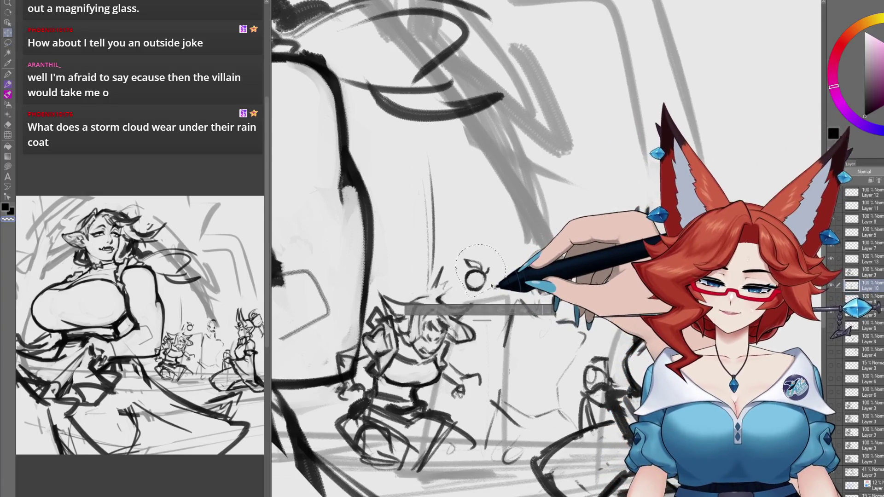
key(ctrl+d)
key(p)
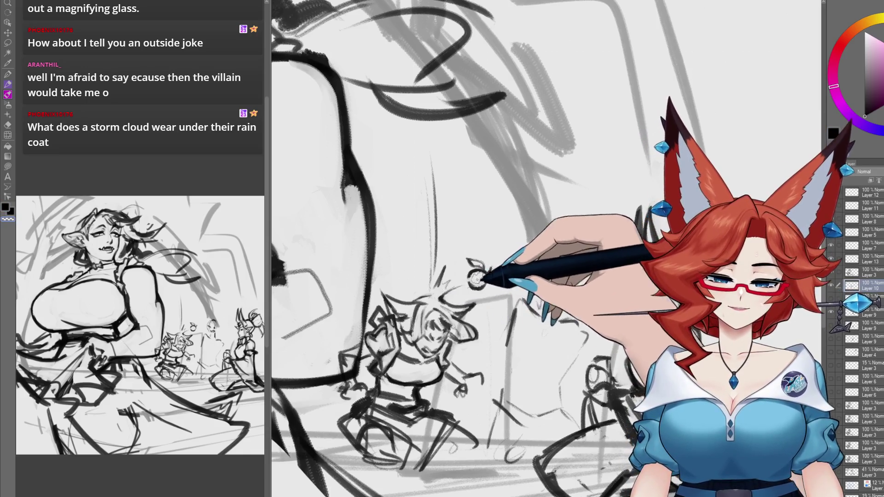
key(ctrl+0)
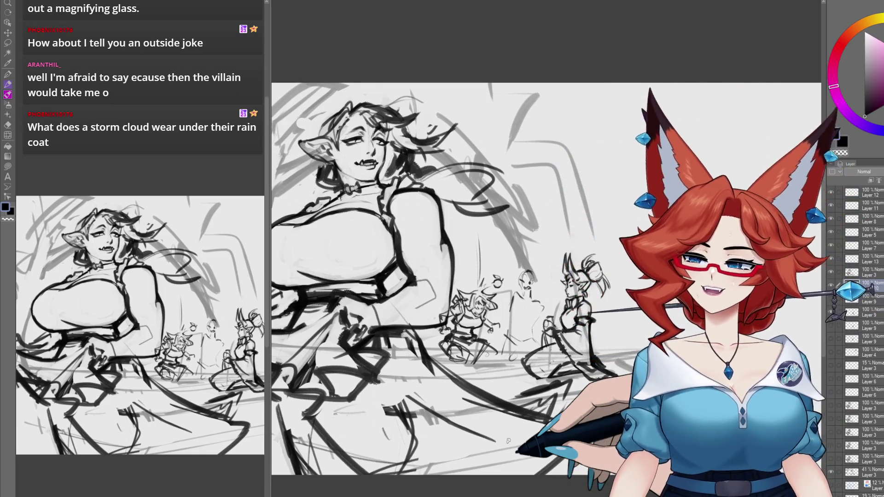
Zoom back in on the background goblins and pan over the central goblin down to its legs.
scroll(509, 345, up, 5)
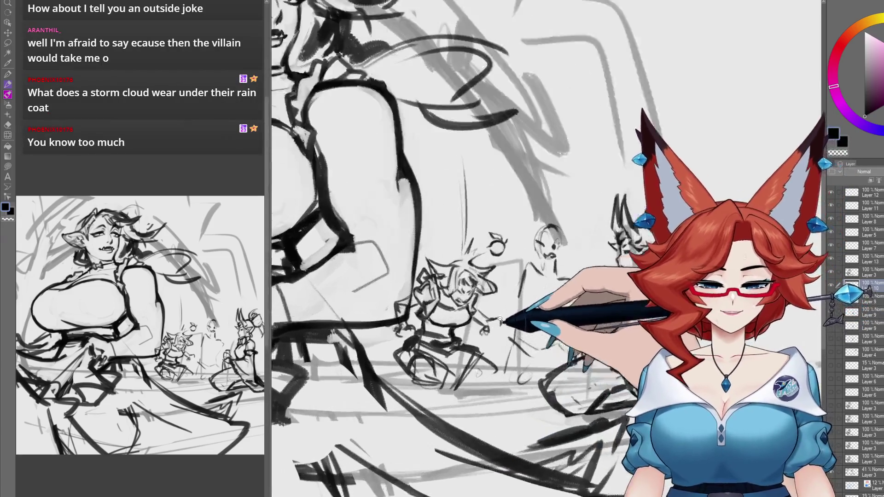
scroll(509, 341, up, 4)
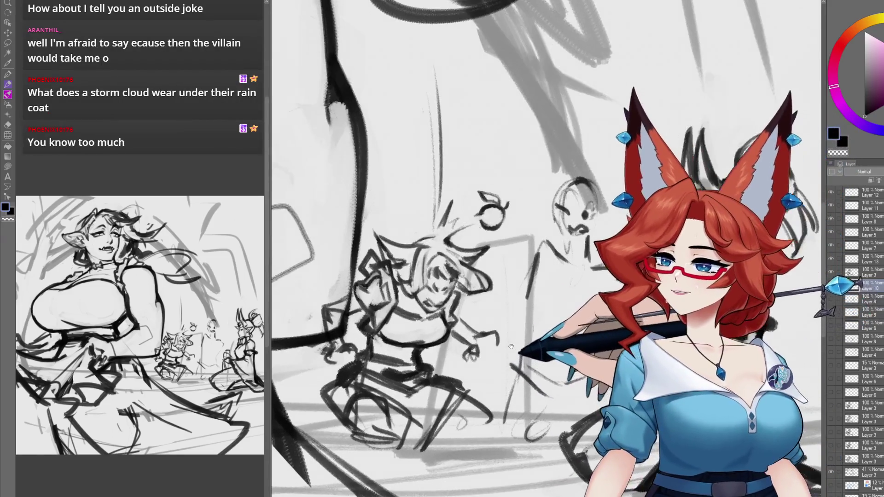
mouse_move(503, 355)
mouse_down()
mouse_move(484, 335)
mouse_move(466, 350)
mouse_move(458, 339)
mouse_up()
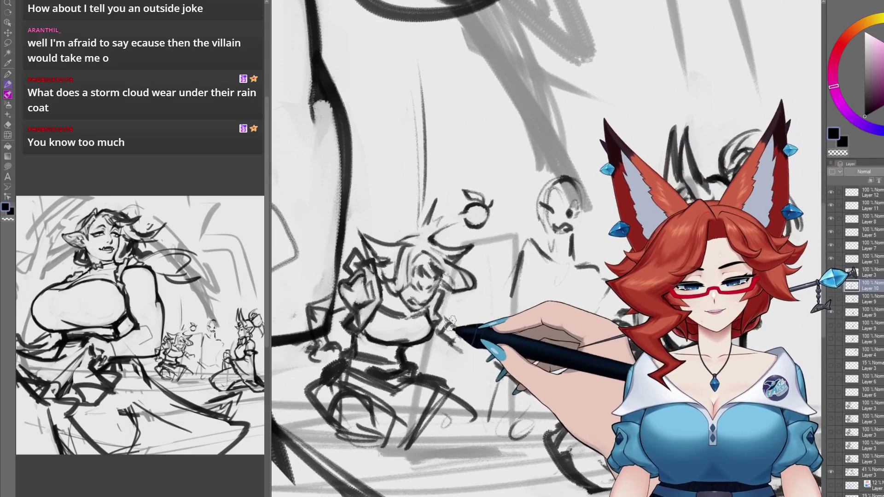
drag(469, 328, 487, 323)
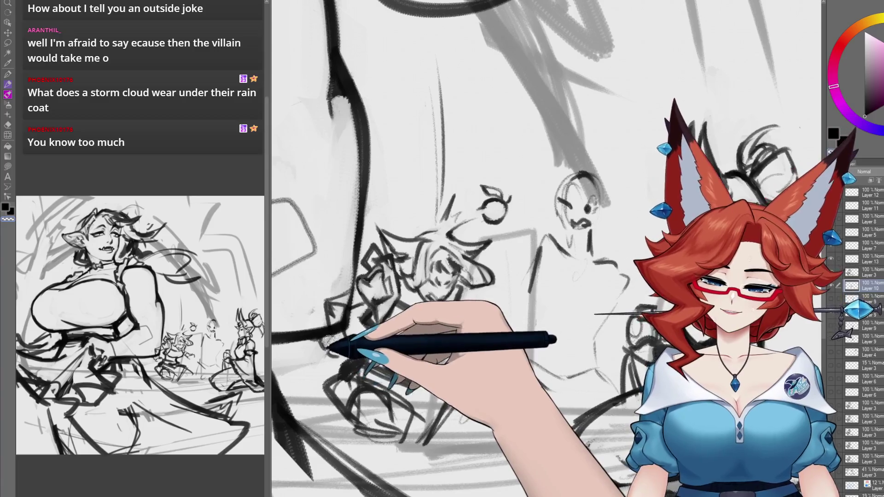
drag(343, 341, 369, 329)
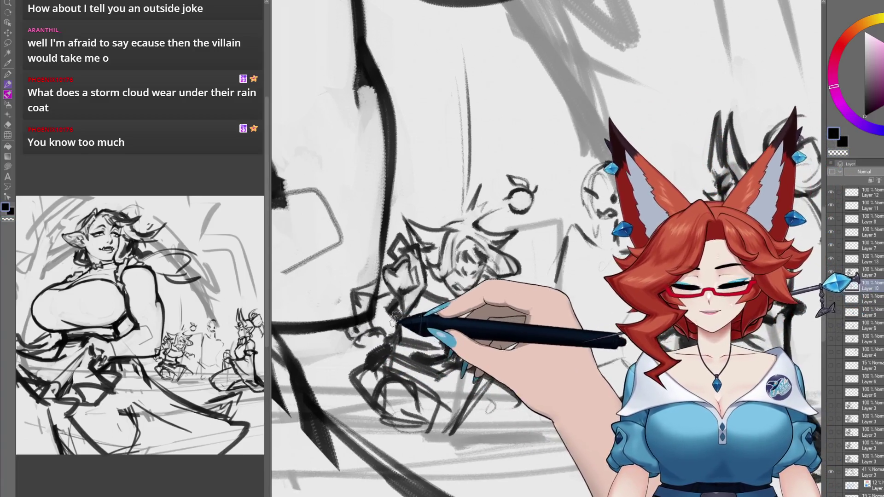